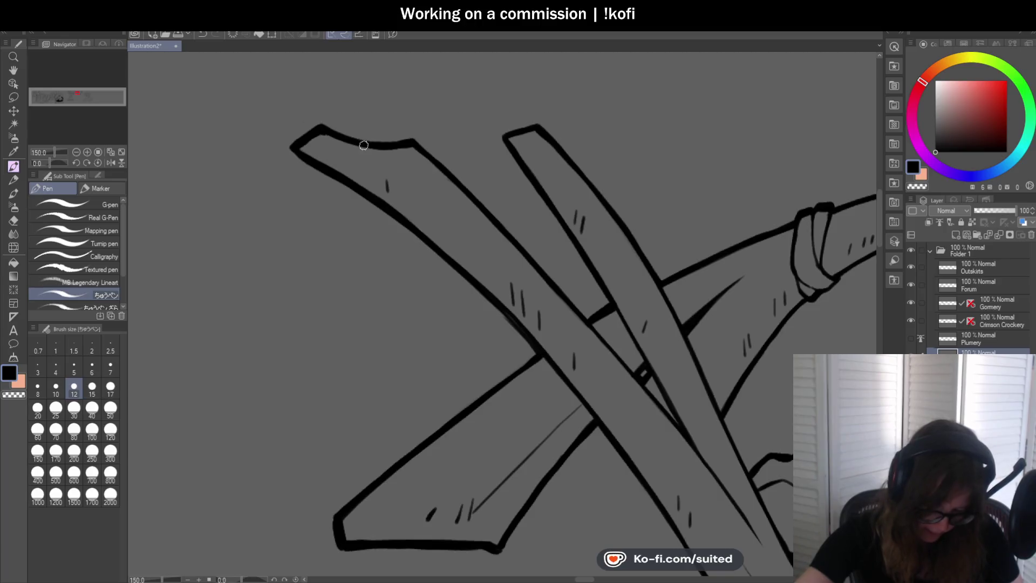
Thicken the crossed planks' outlines with bold black pen strokes
mouse_move(413, 139)
left_mouse_down()
mouse_move(592, 323)
mouse_move(586, 246)
mouse_move(491, 268)
mouse_move(394, 345)
left_mouse_up()
scroll(585, 246, "down", 5)
scroll(529, 240, "up", 5)
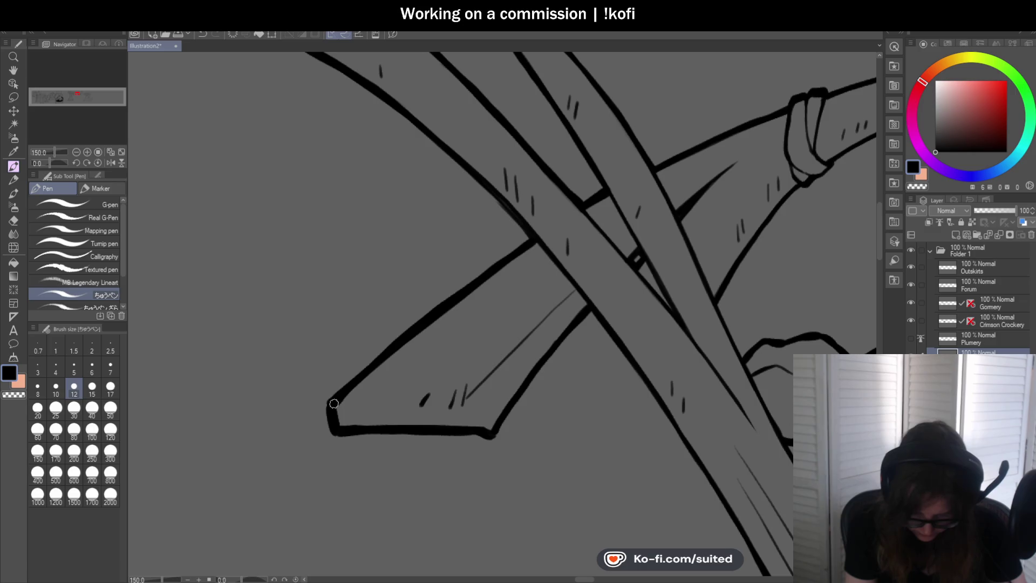
scroll(335, 398, "down", 5)
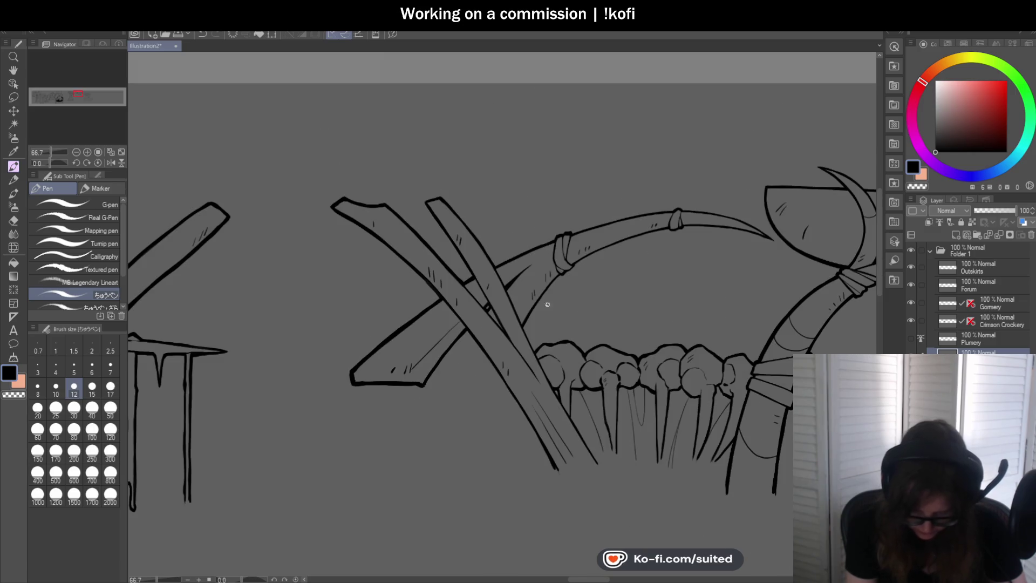
scroll(424, 219, "up", 5)
left_click_drag(424, 219, 489, 328)
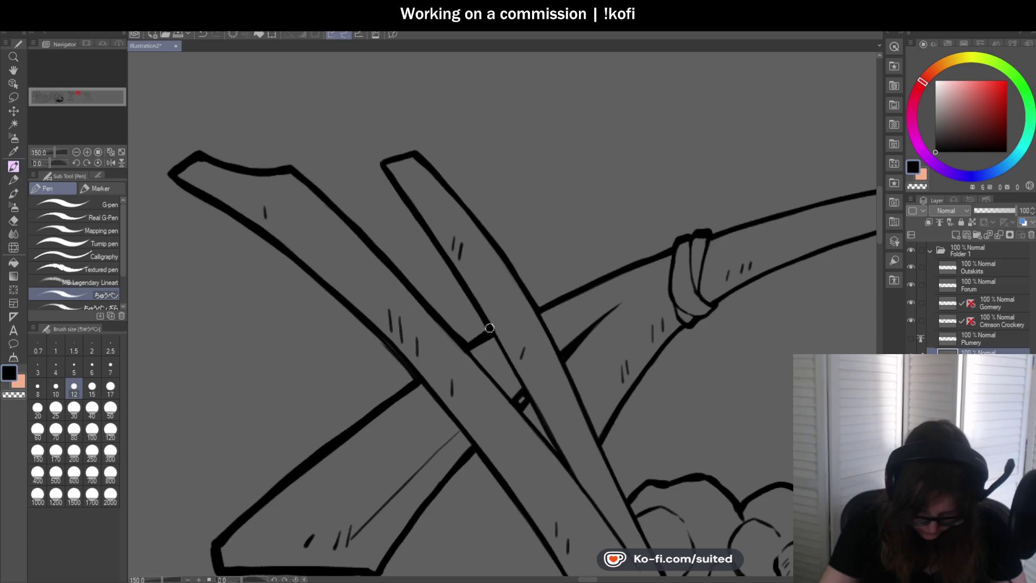
scroll(458, 281, "down", 5)
scroll(466, 278, "up", 5)
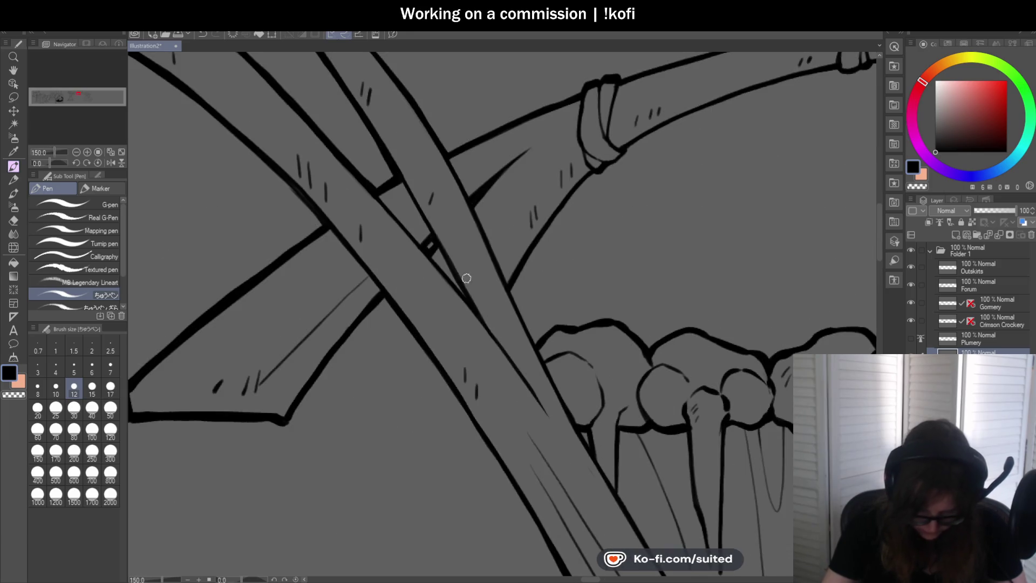
scroll(426, 239, "down", 5)
scroll(459, 249, "up", 5)
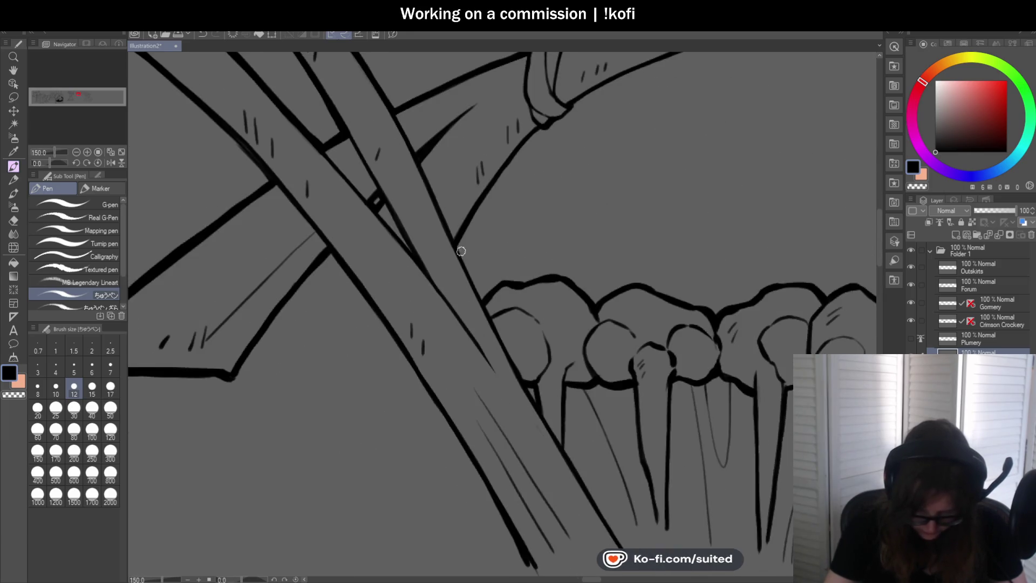
mouse_move(453, 241)
left_mouse_down()
mouse_move(477, 291)
mouse_move(471, 259)
mouse_move(517, 209)
left_mouse_up()
scroll(477, 270, "down", 5)
scroll(477, 251, "up", 5)
Redo the curved staff strokes, re-inking its lower and upper outlines up to the band
key("ctrl+z")
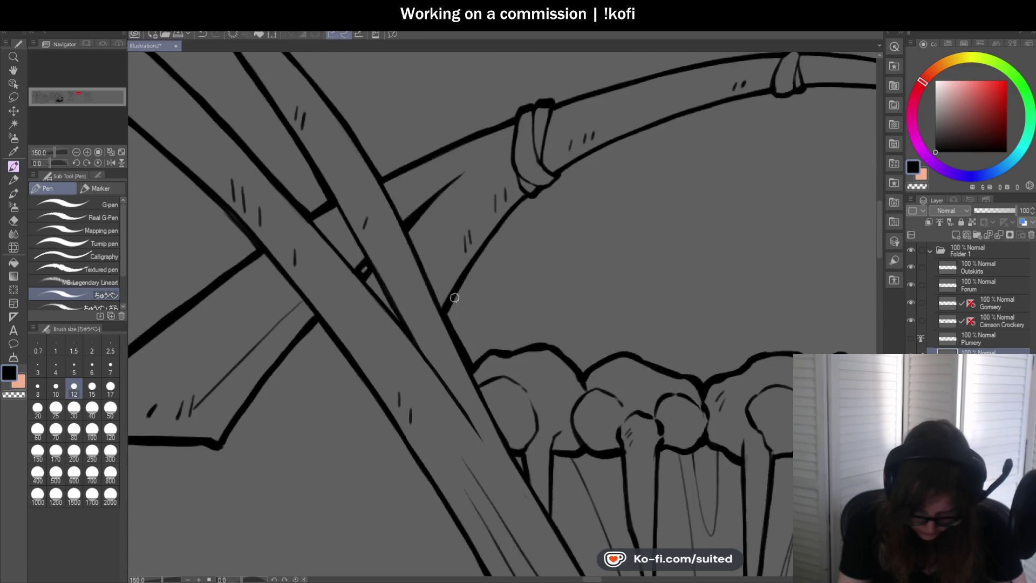
left_click_drag(455, 298, 513, 209)
scroll(532, 203, "down", 3)
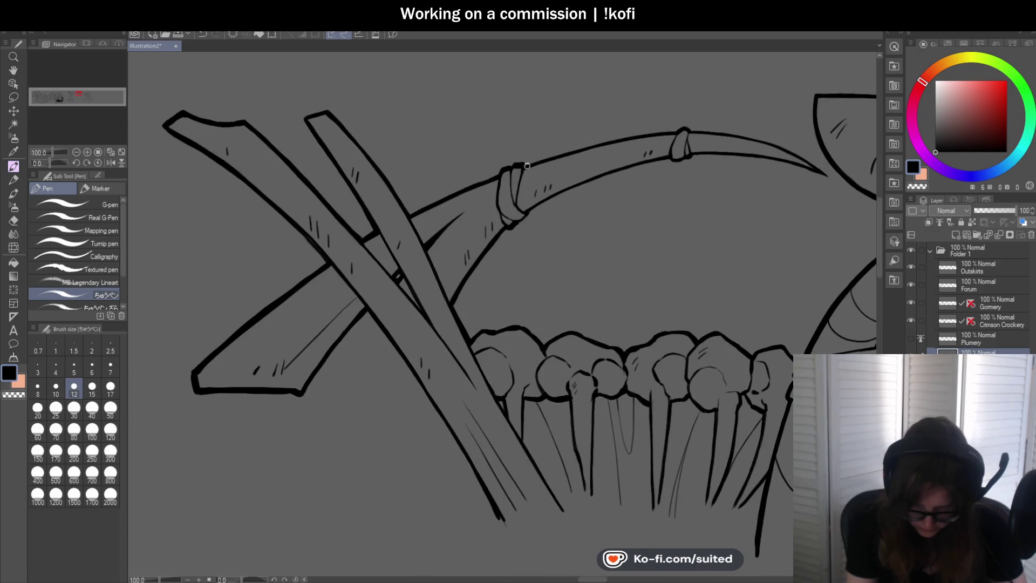
scroll(533, 213, "up", 5)
left_click_drag(531, 258, 629, 215)
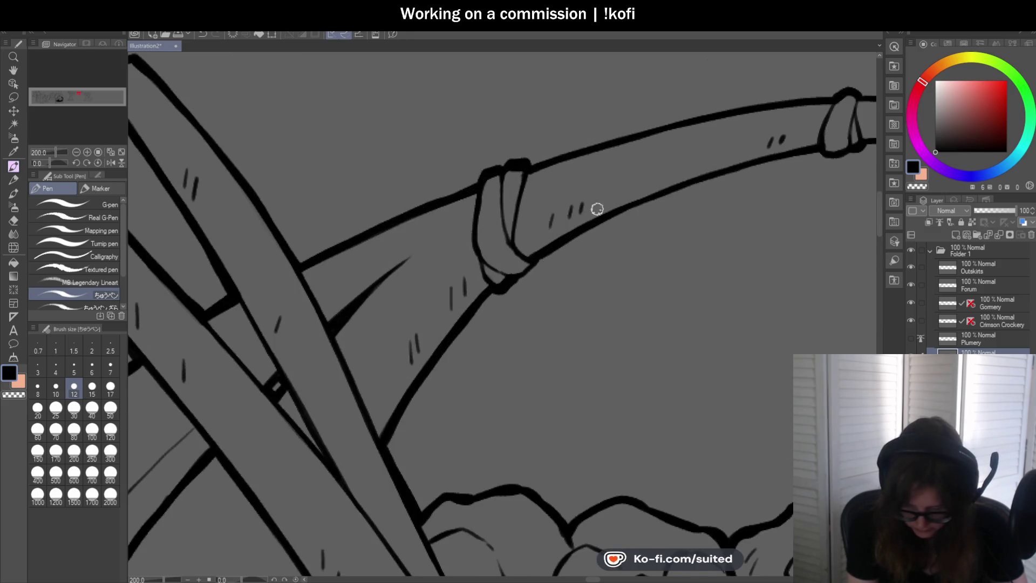
scroll(596, 211, "down", 3)
scroll(678, 224, "up", 3)
left_click_drag(415, 277, 642, 202)
key("ctrl+z")
mouse_move(374, 293)
left_mouse_down()
mouse_move(504, 238)
mouse_move(638, 203)
left_mouse_up()
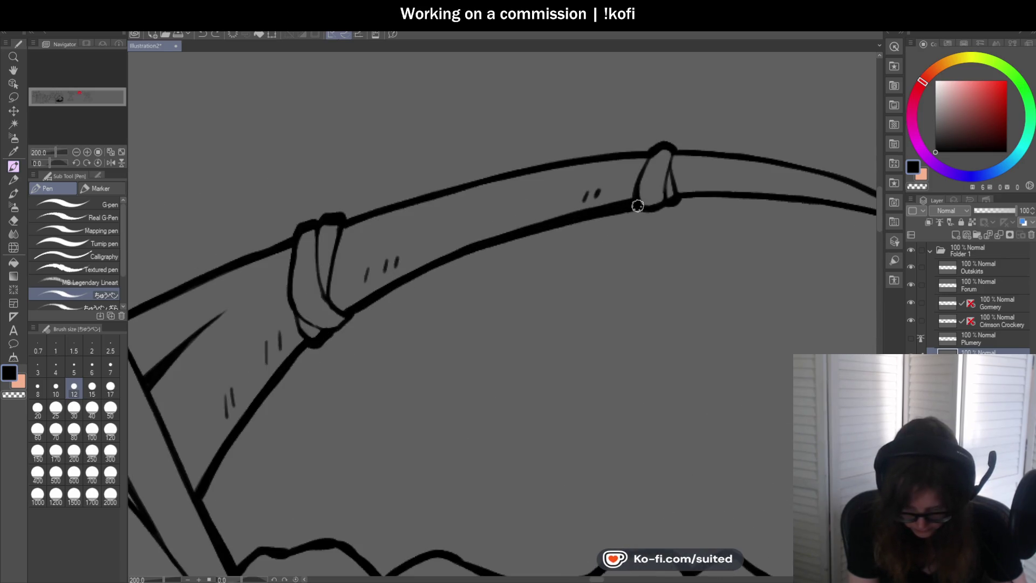
mouse_move(351, 218)
left_mouse_down()
mouse_move(500, 174)
mouse_move(646, 153)
left_mouse_up()
Switch to transparent colour, zoom out to the whole staff, and rotate the canvas view
key("c")
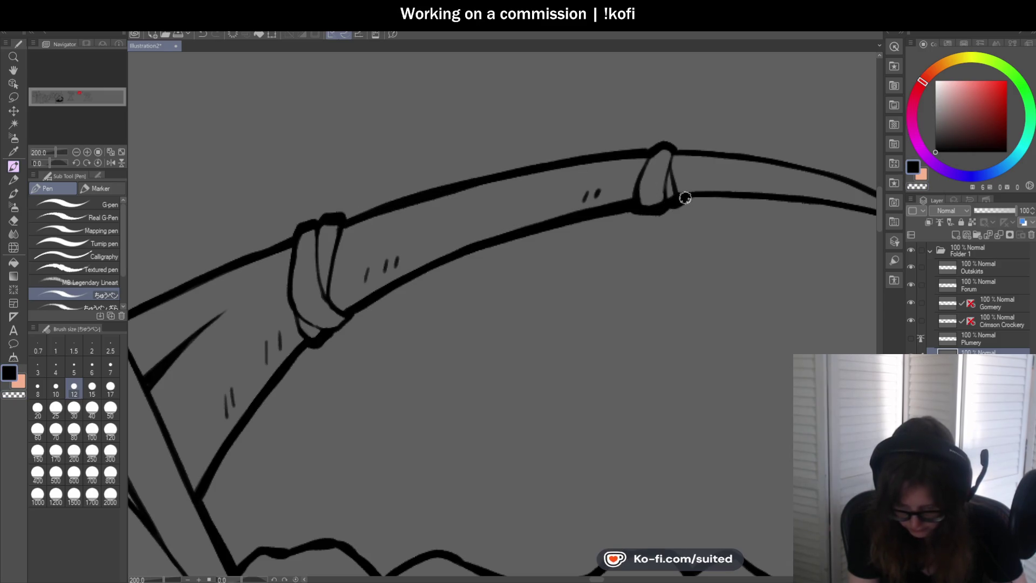
key("ctrl+minus")
left_click_drag(51, 163, 44, 170)
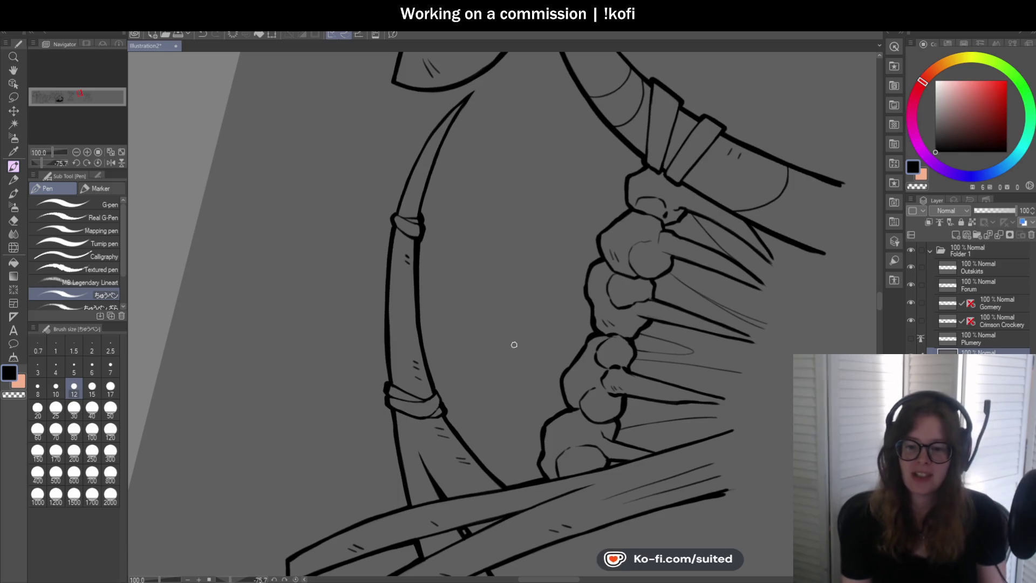
Try thickening the bow's inner upper limb line, then undo that stroke
scroll(411, 162, "up", 2)
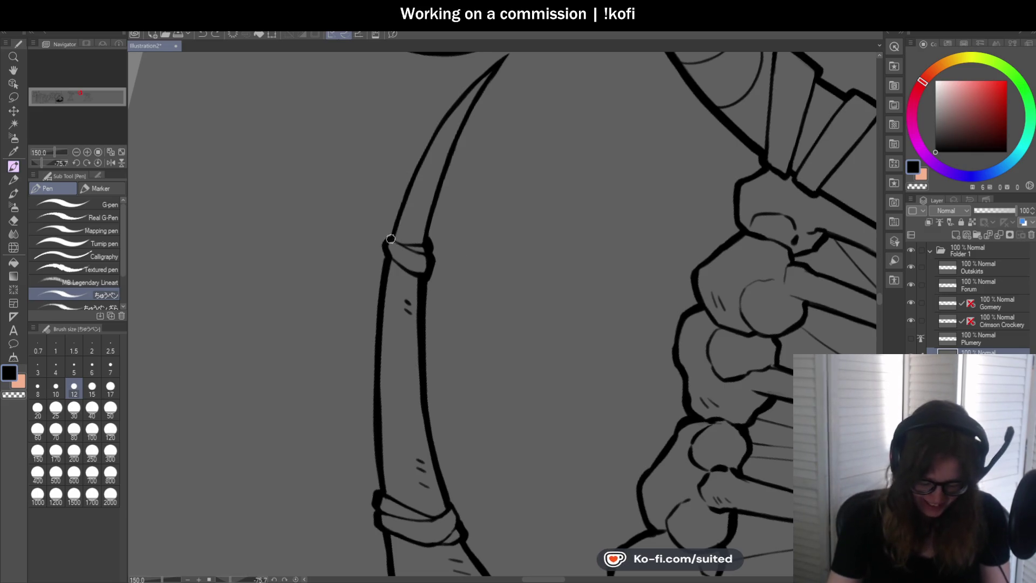
scroll(407, 215, "down", 2)
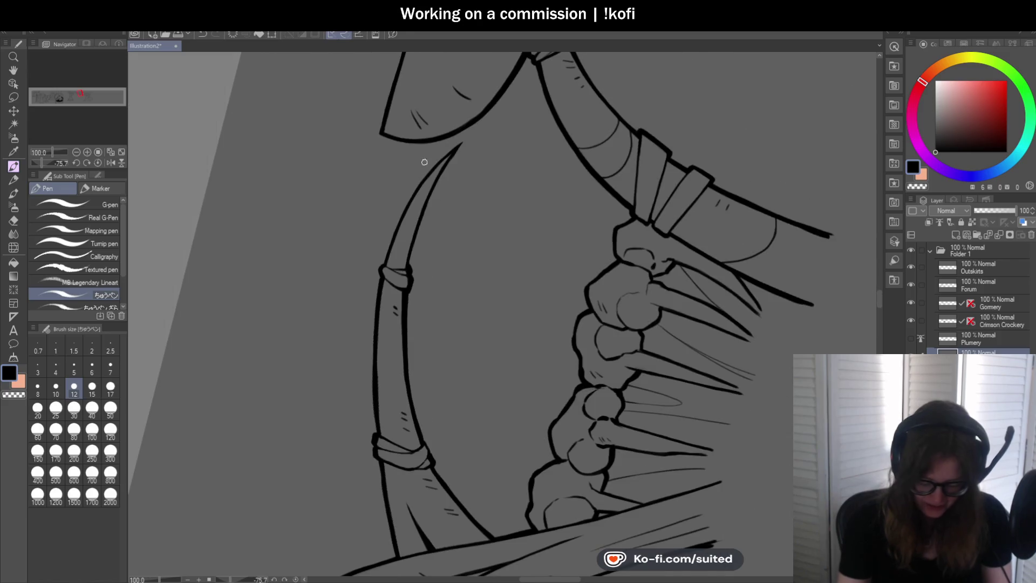
scroll(395, 236, "up", 2)
mouse_move(367, 313)
left_mouse_down()
mouse_move(419, 203)
mouse_move(487, 120)
left_mouse_up()
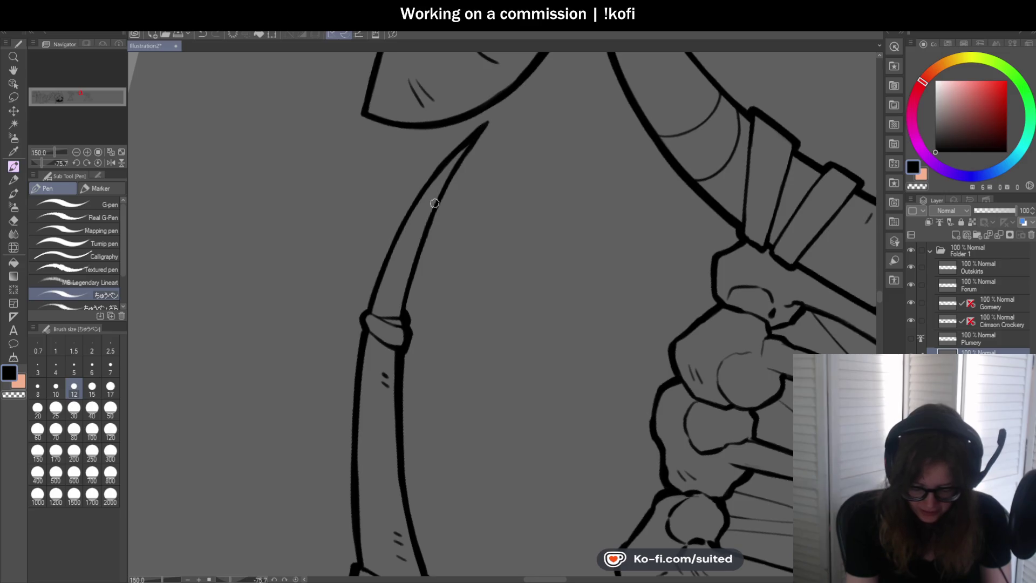
key("ctrl+z")
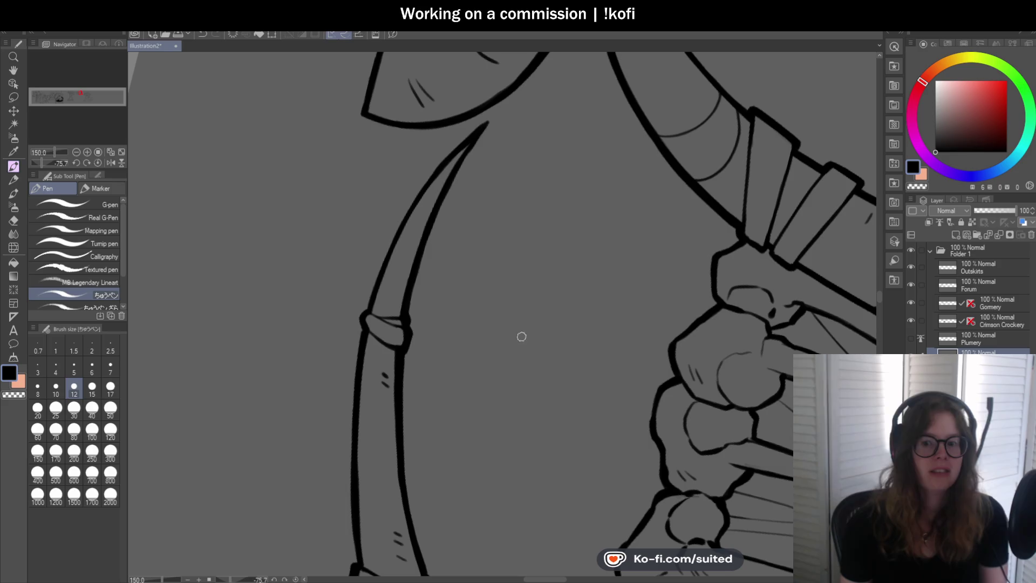
Ink the knuckles' left and lower outlines in thick black, then turn the canvas upright
scroll(454, 275, "down", 3)
scroll(611, 192, "up", 5)
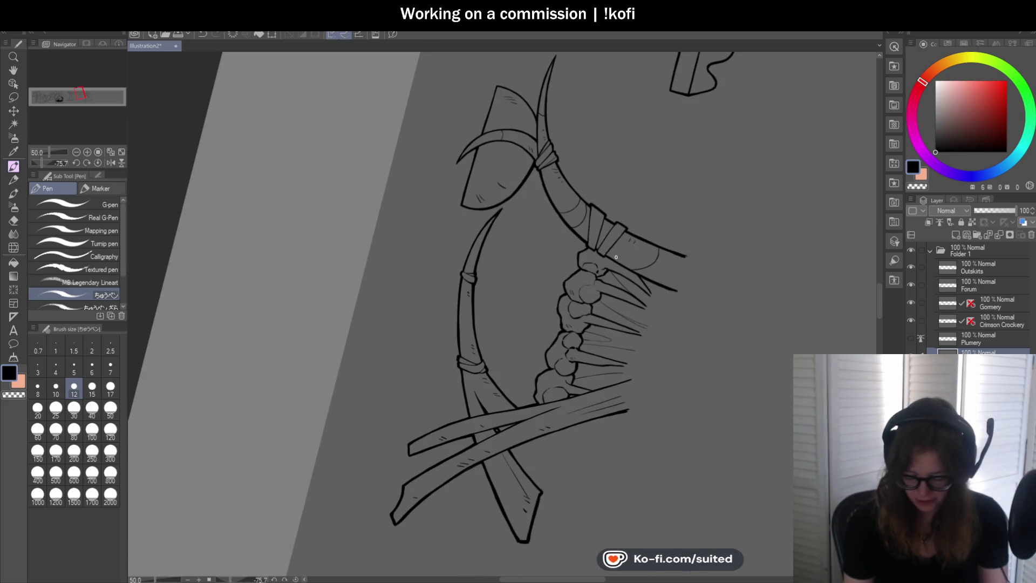
left_click_drag(565, 244, 567, 313)
scroll(572, 302, "down", 2)
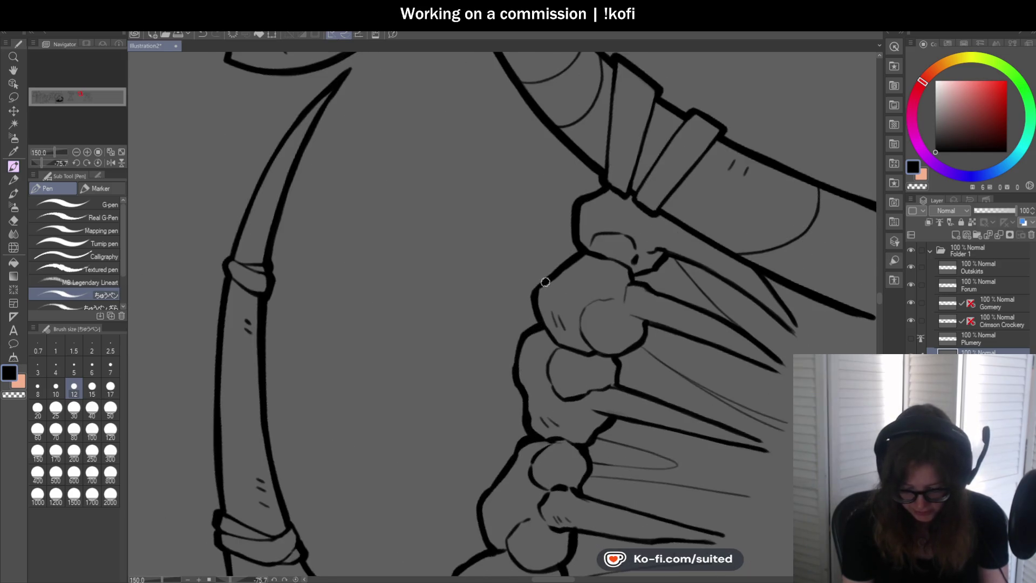
scroll(518, 253, "down", 2)
scroll(518, 253, "up", 1)
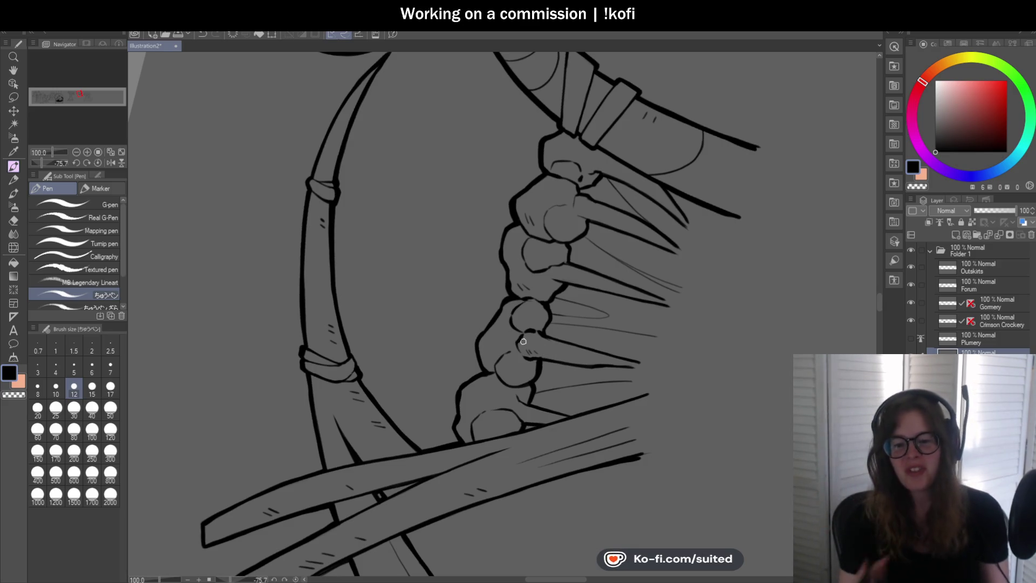
scroll(523, 341, "up", 2)
mouse_move(527, 180)
left_mouse_down()
mouse_move(508, 194)
mouse_move(501, 259)
mouse_move(513, 308)
left_mouse_up()
scroll(559, 271, "down", 3)
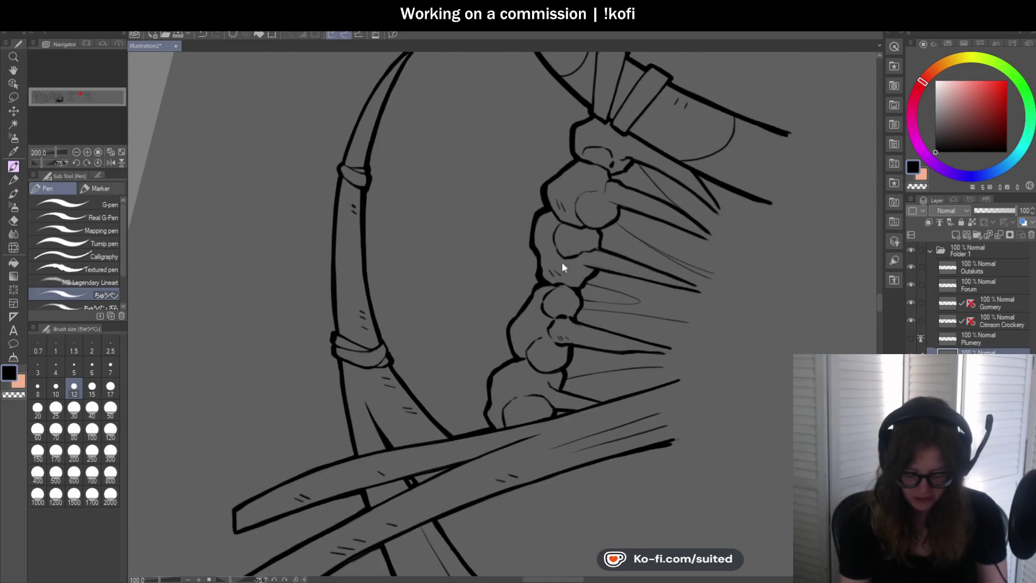
scroll(555, 267, "up", 1)
mouse_move(555, 268)
left_mouse_down()
mouse_move(536, 278)
mouse_move(505, 328)
mouse_move(501, 419)
left_mouse_up()
scroll(499, 416, "down", 2)
scroll(497, 363, "up", 2)
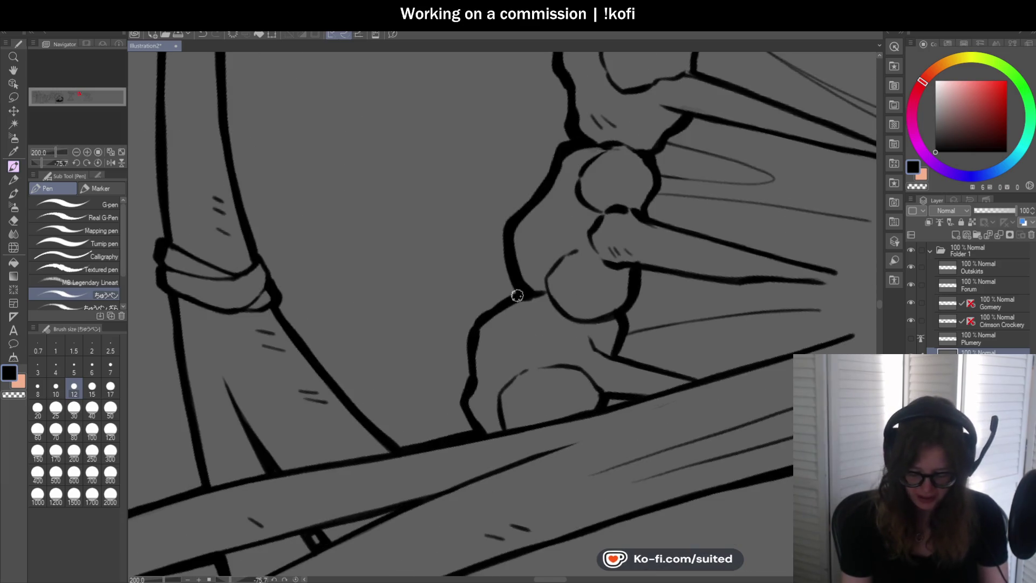
mouse_move(517, 296)
left_mouse_down()
mouse_move(474, 319)
mouse_move(458, 398)
mouse_move(474, 431)
left_mouse_up()
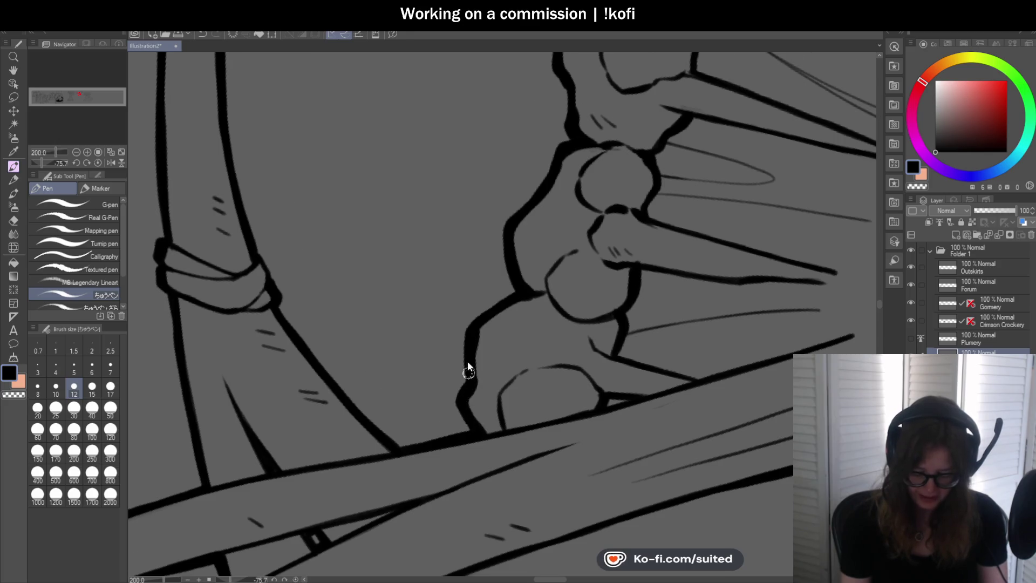
scroll(469, 369, "down", 4)
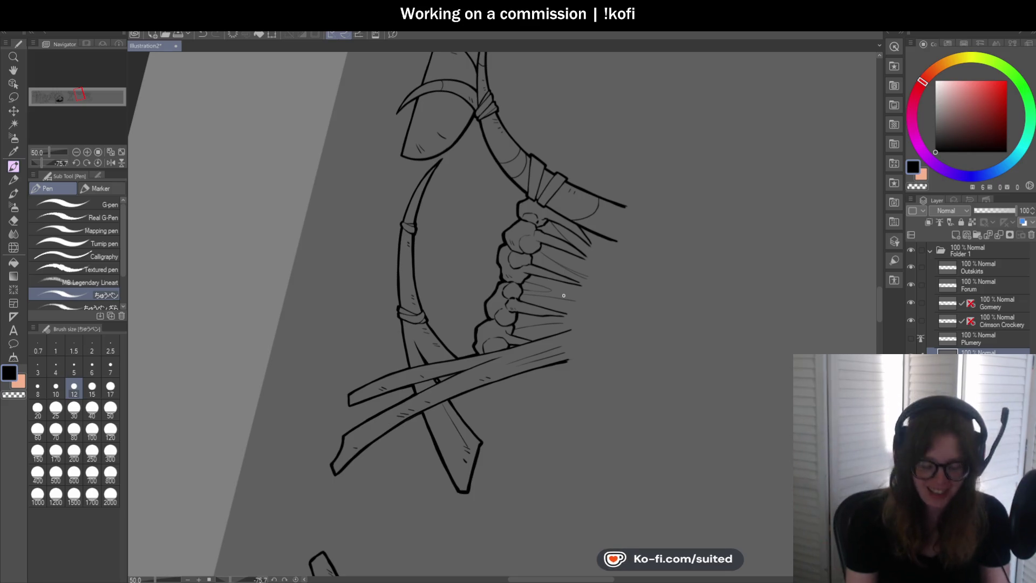
left_click(101, 163)
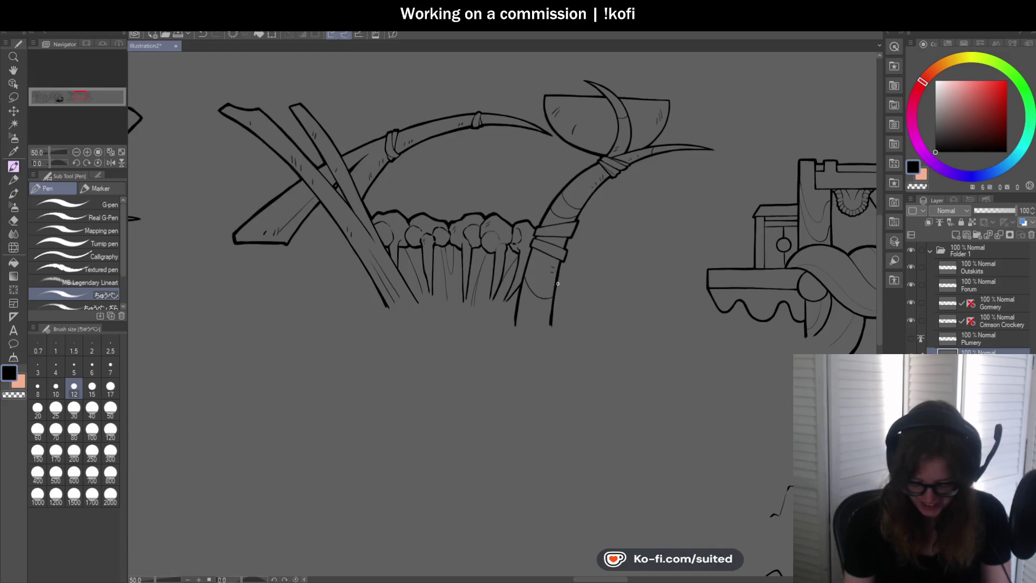
Stroke the handle's right outline up to the binding below the axe head, zooming to check
scroll(395, 281, "up", 4)
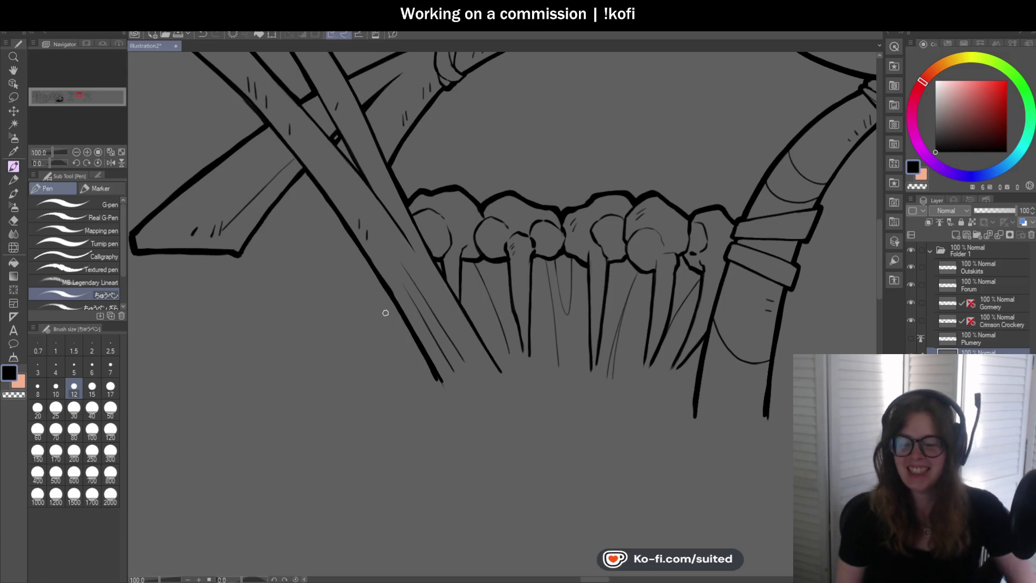
scroll(384, 292, "down", 3)
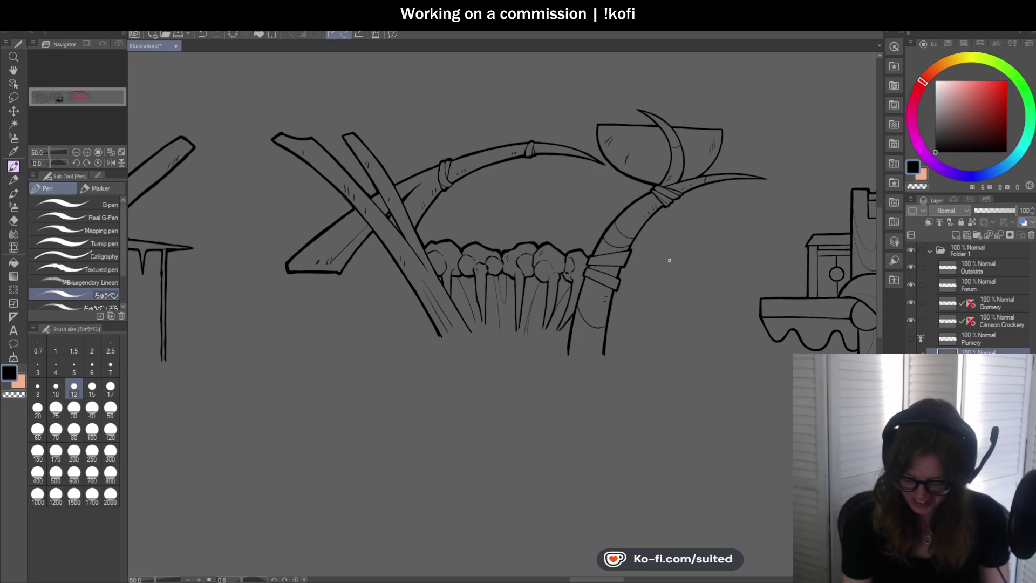
scroll(568, 244, "up", 5)
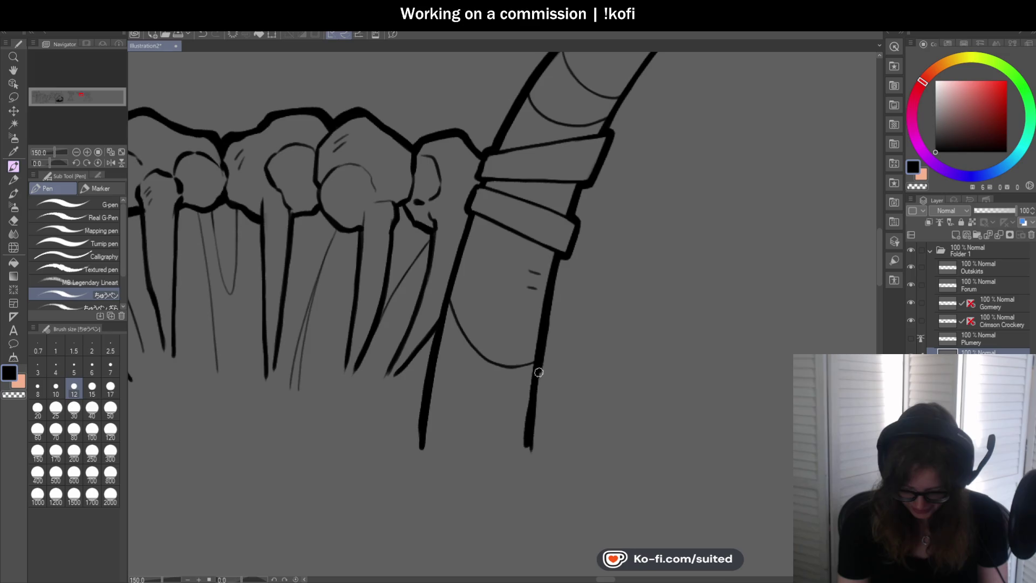
scroll(551, 356, "down", 3)
scroll(575, 268, "up", 3)
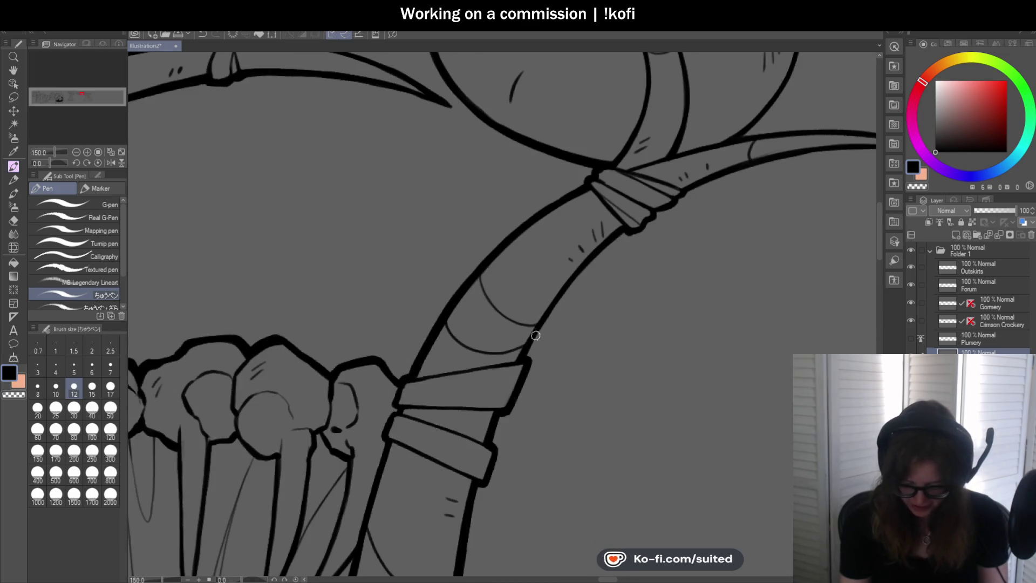
left_click_drag(540, 327, 615, 236)
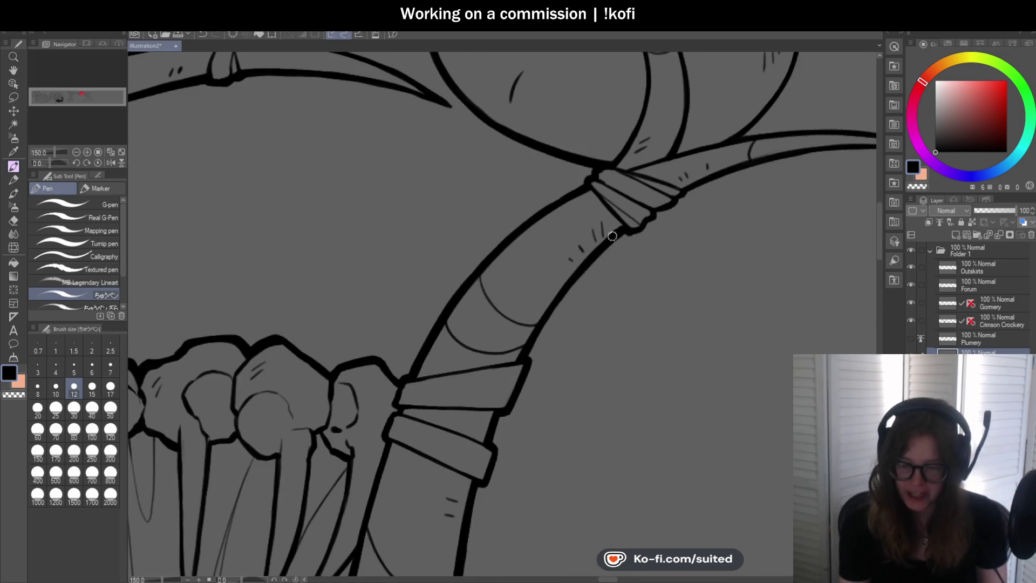
scroll(612, 236, "down", 3)
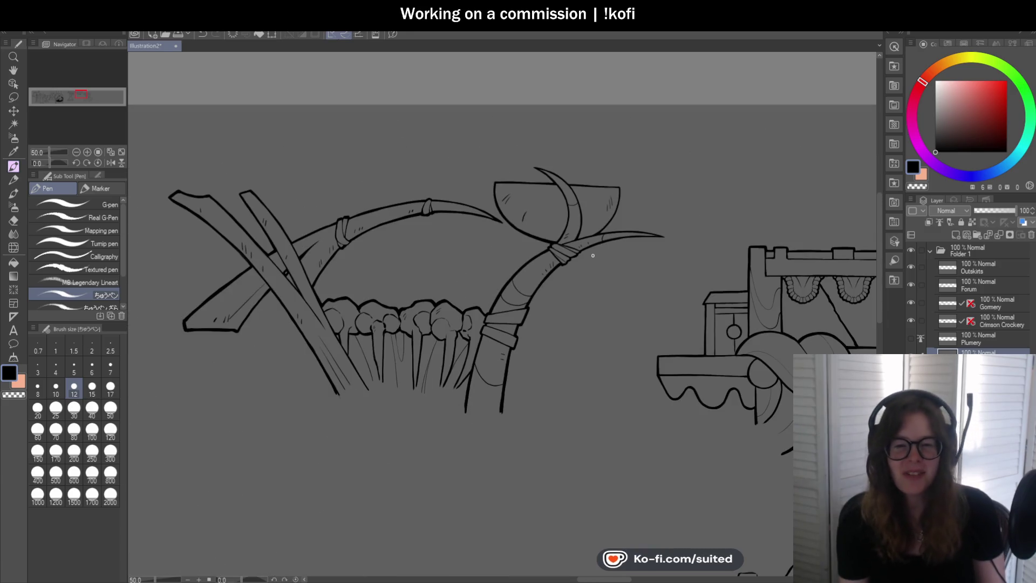
scroll(580, 264, "up", 3)
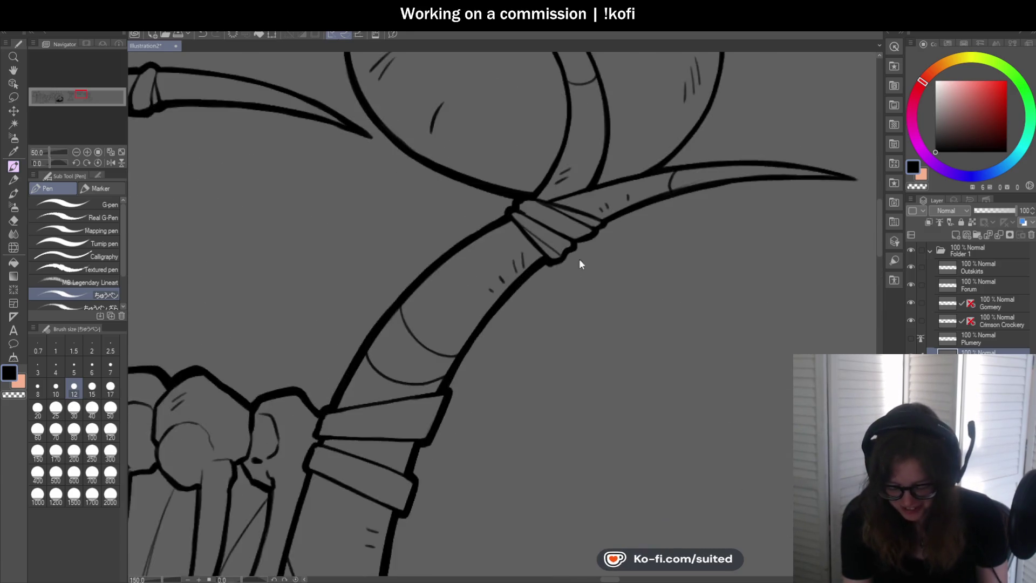
scroll(580, 264, "up", 1)
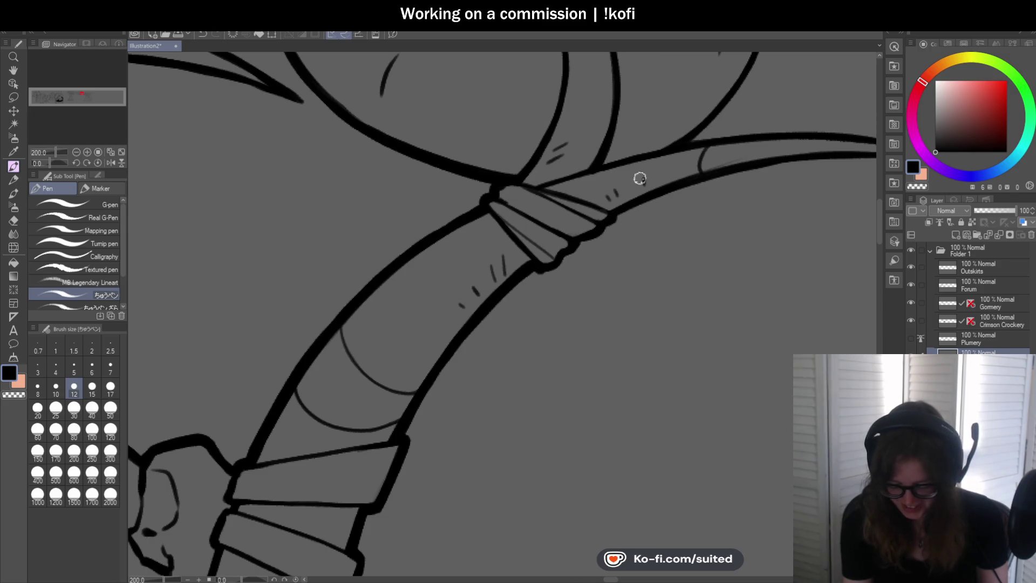
scroll(572, 201, "down", 2)
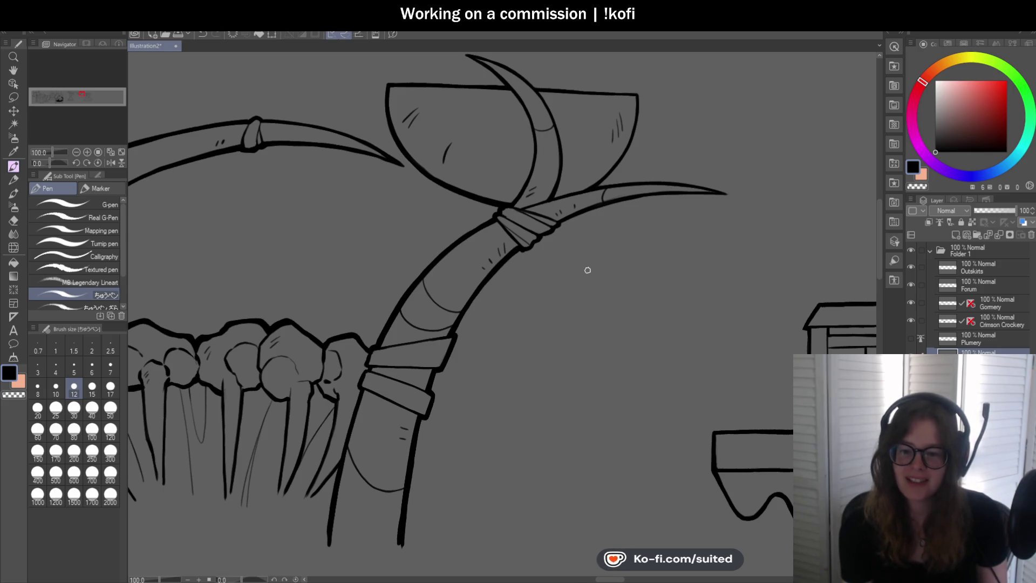
scroll(684, 193, "up", 2)
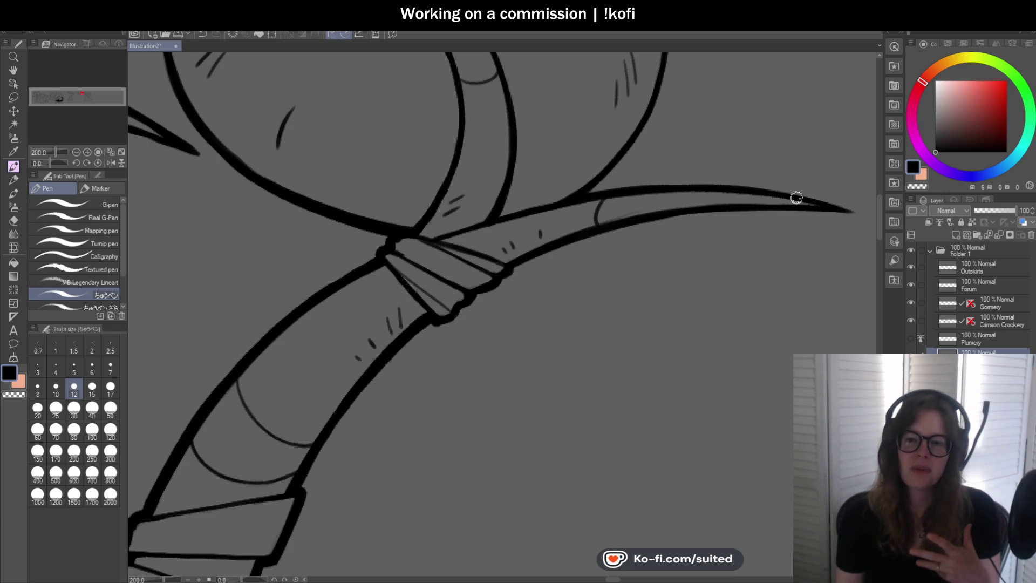
scroll(546, 279, "down", 3)
Redraw the axe head's right edge and the blade's right edge with thicker pen lines
scroll(599, 162, "up", 3)
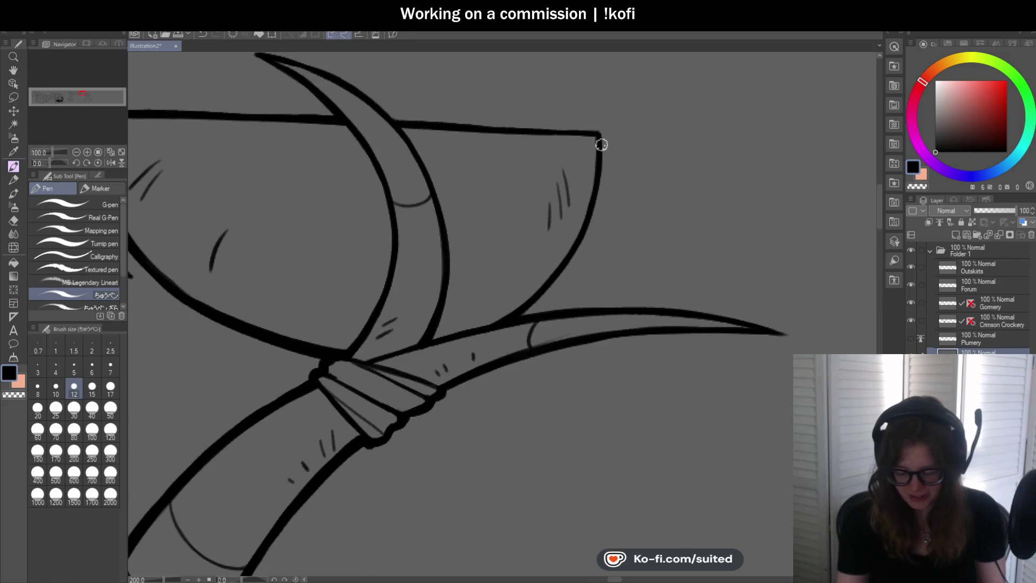
left_click_drag(601, 132, 600, 180)
key("ctrl+z")
mouse_move(602, 132)
left_mouse_down()
mouse_move(594, 188)
mouse_move(513, 322)
left_mouse_up()
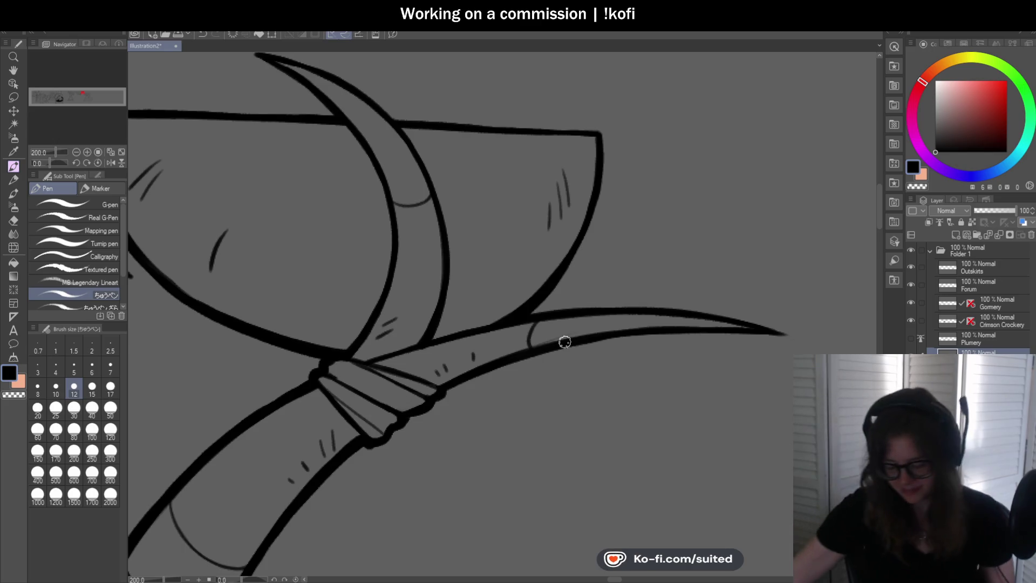
scroll(510, 200, "down", 2)
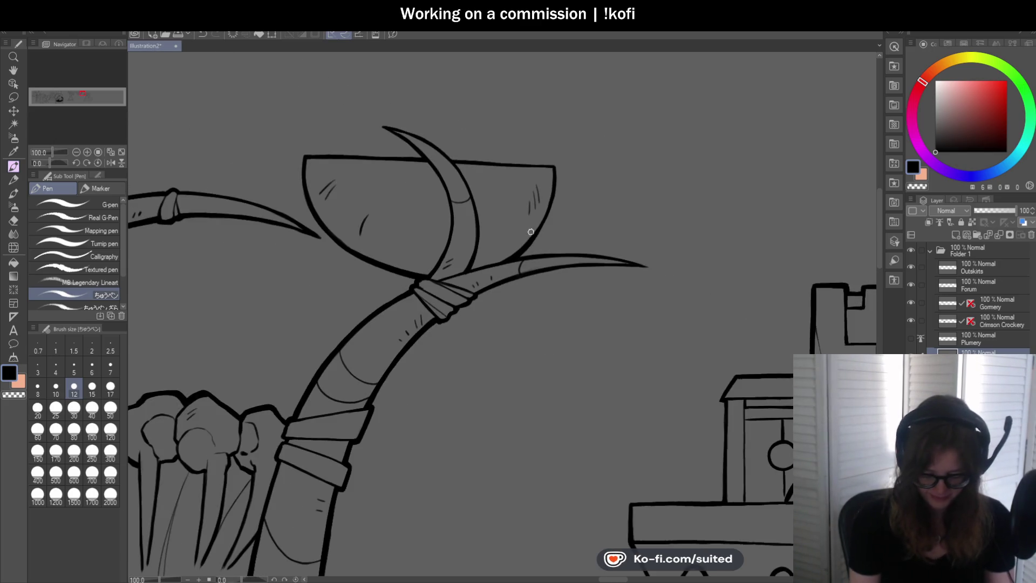
scroll(561, 200, "up", 2)
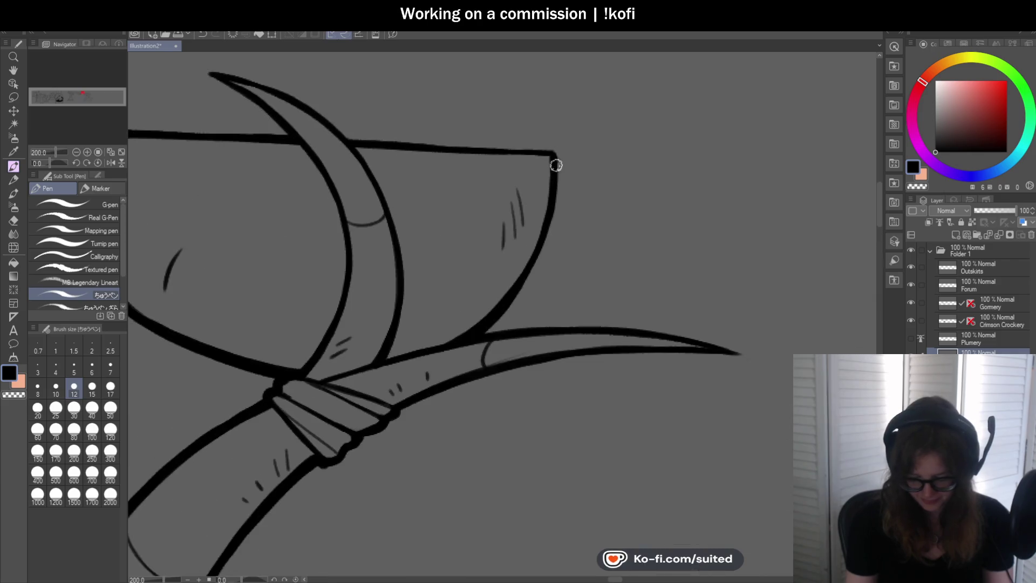
left_click_drag(556, 177, 514, 299)
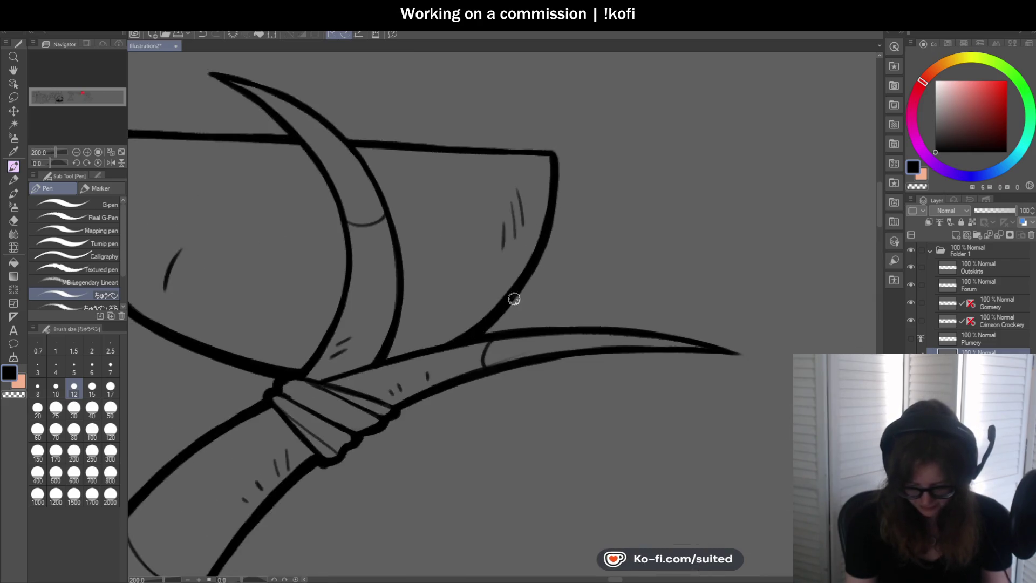
Rotate the canvas view to ink the blade, then reset it to upright
scroll(480, 165, "down", 2)
left_click_drag(48, 162, 41, 161)
left_click(87, 151)
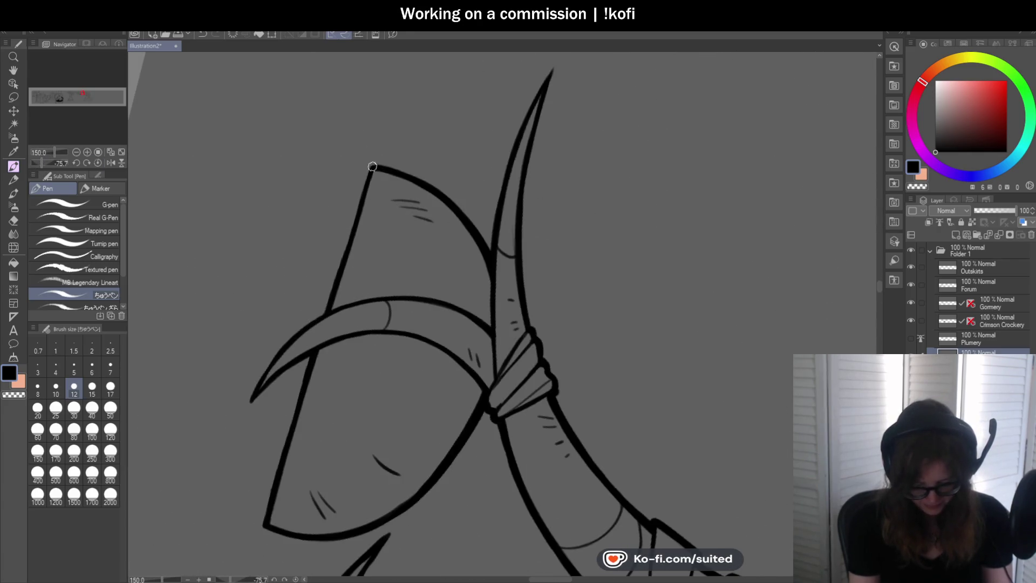
scroll(410, 216, "down", 2)
scroll(382, 266, "up", 3)
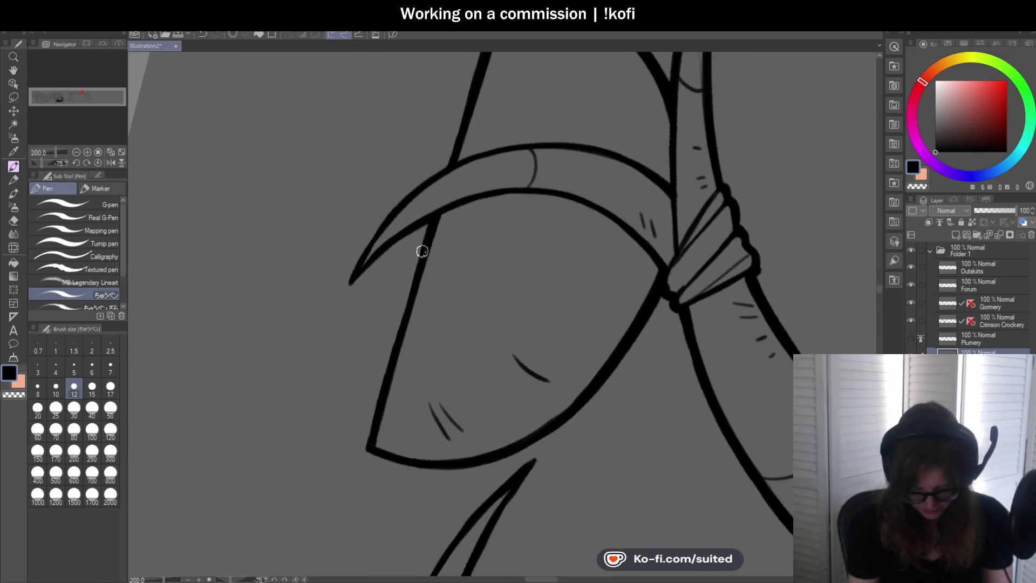
left_click(98, 163)
scroll(445, 149, "down", 5)
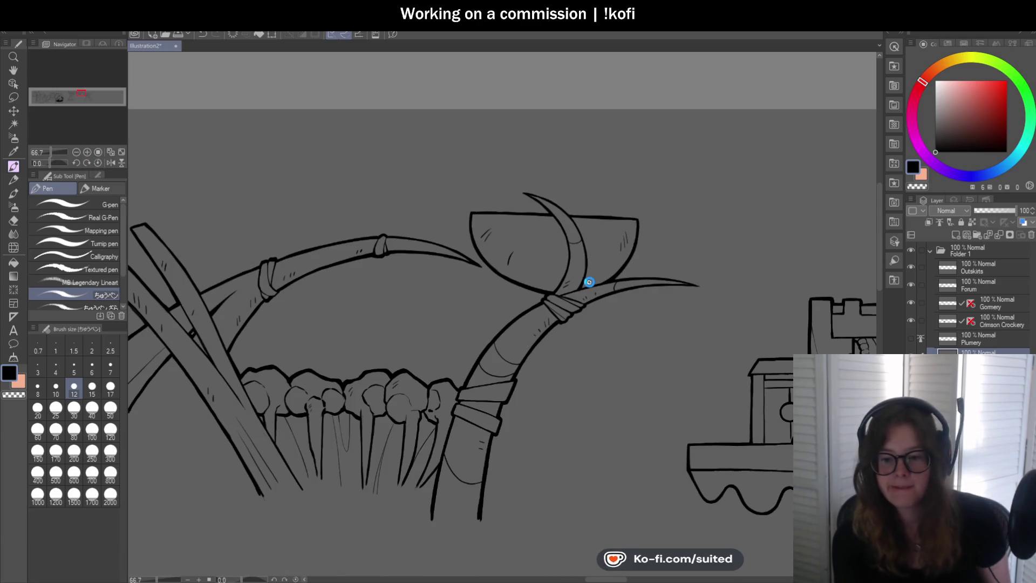
Show the Plumery layer, select it, and lower its opacity to 44%
scroll(620, 205, "down", 3)
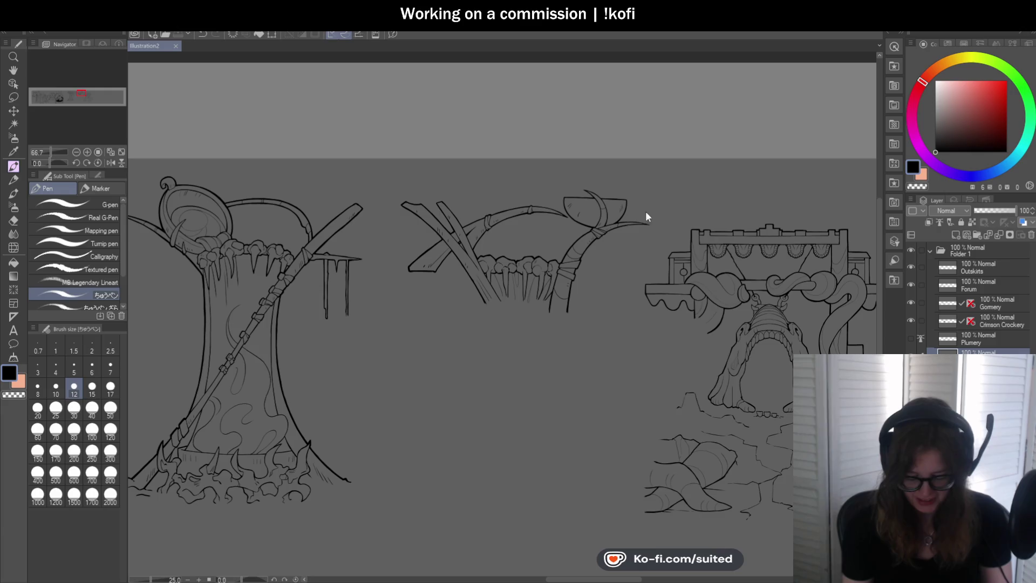
scroll(438, 317, "up", 1)
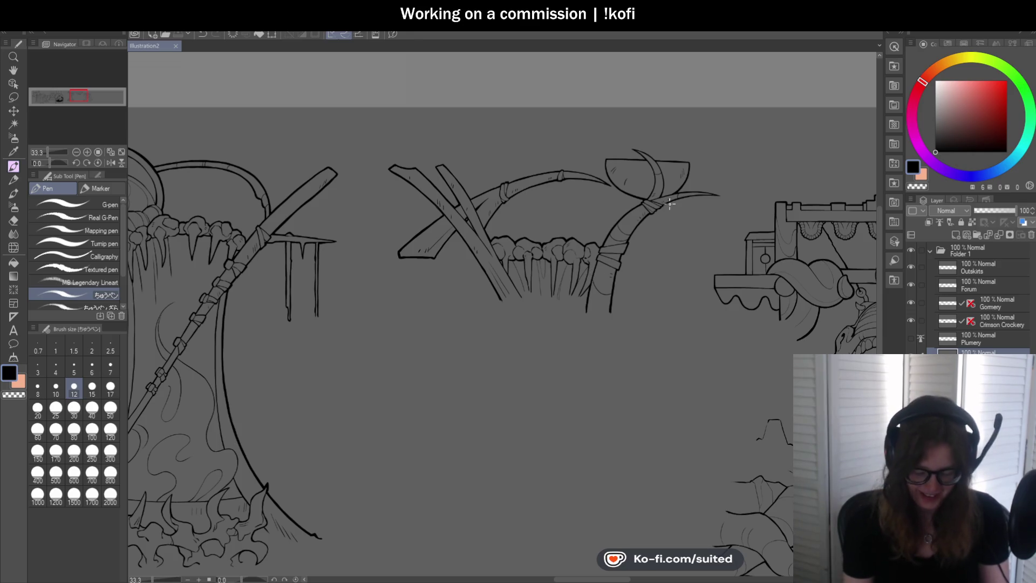
key("ctrl+0")
scroll(475, 292, "up", 3)
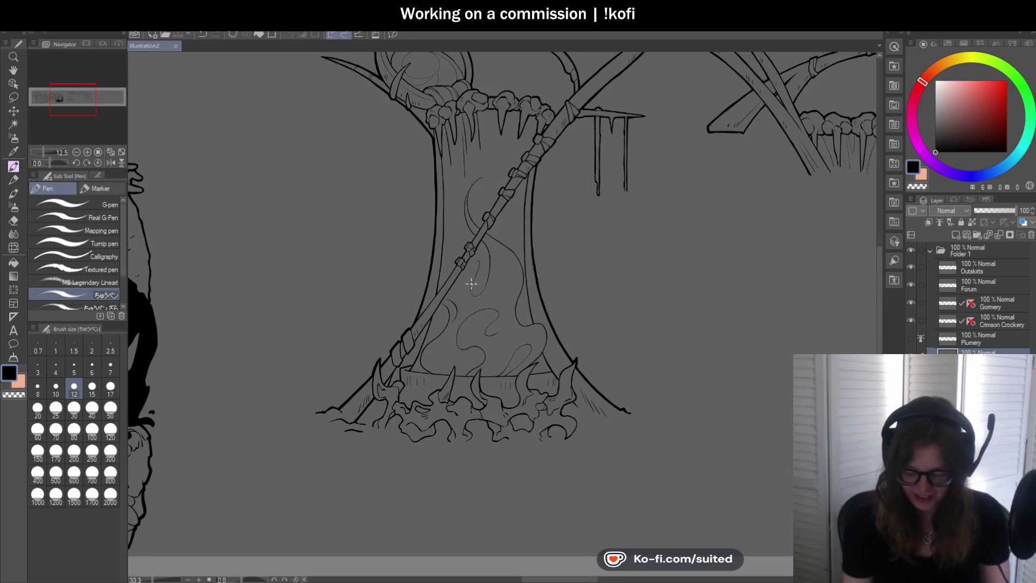
left_click(912, 339)
key("ctrl+minus")
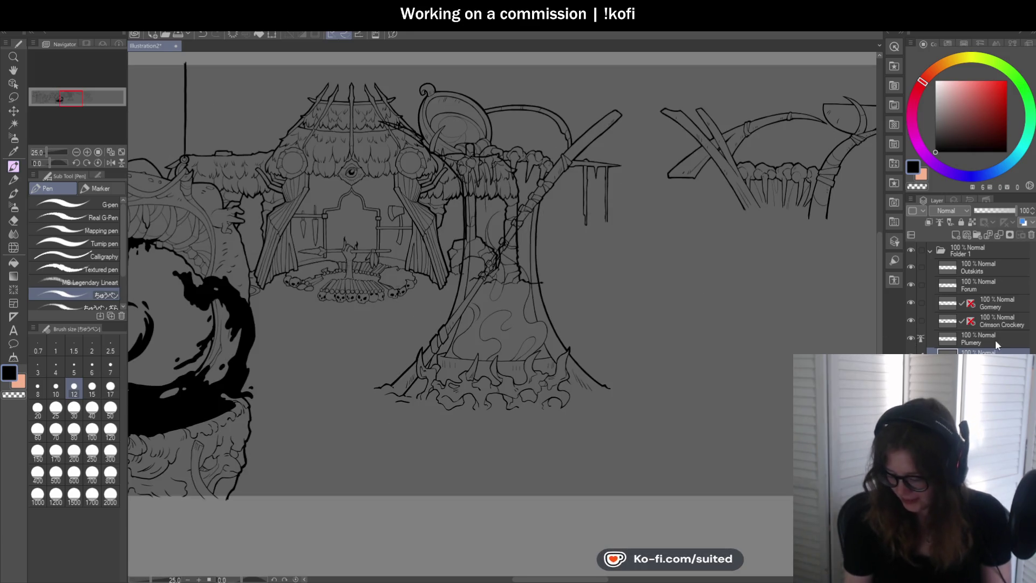
left_click(992, 342)
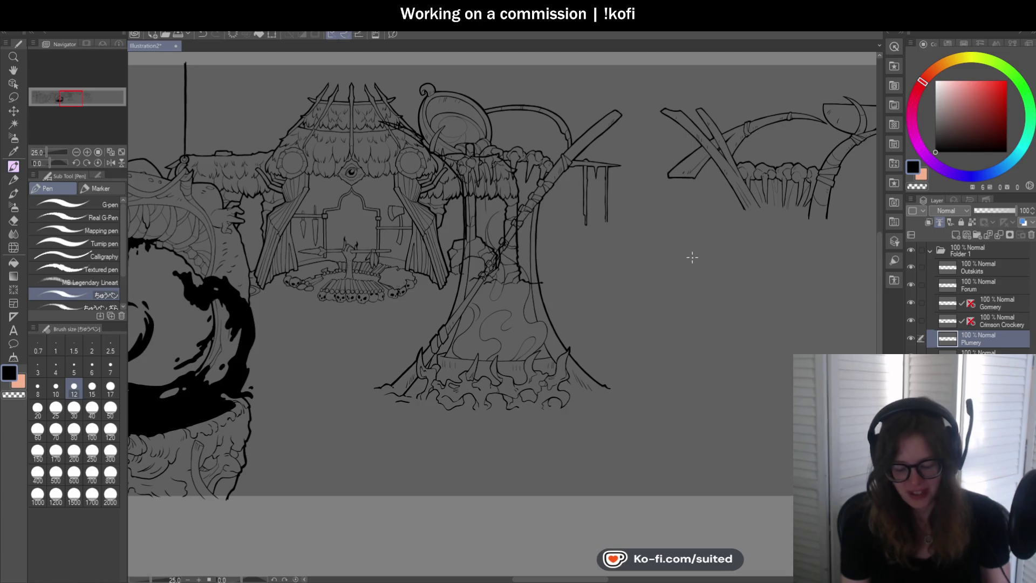
scroll(695, 239, "down", 2)
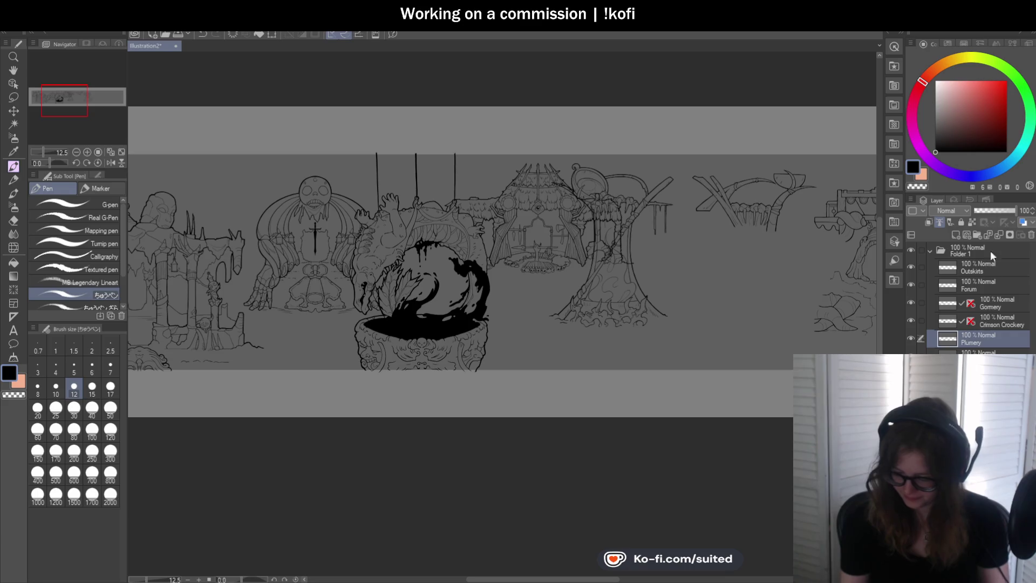
left_click(999, 210)
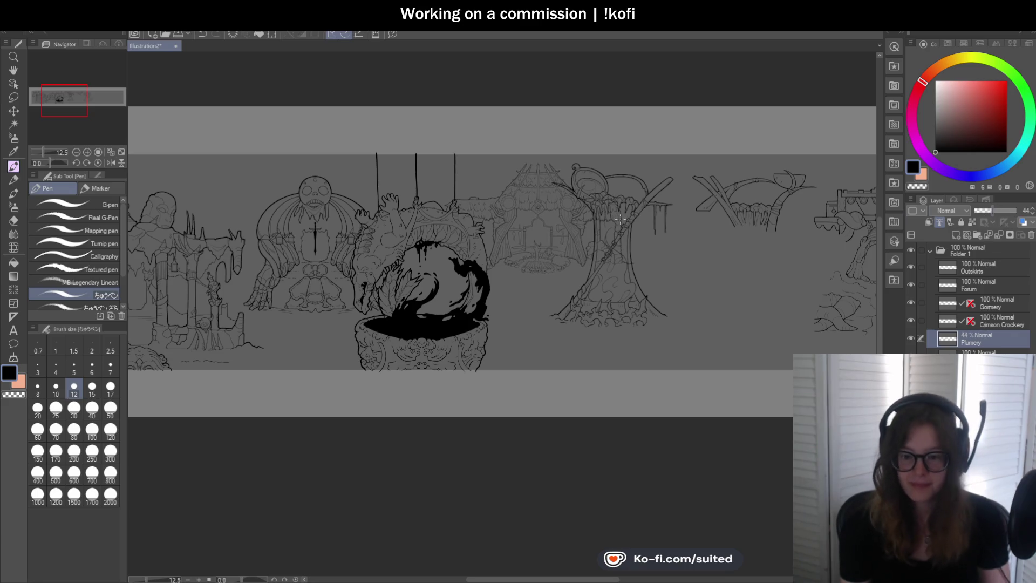
scroll(657, 221, "up", 3)
Lasso the sketch lines inside the tree trunk and delete them
scroll(656, 221, "up", 1)
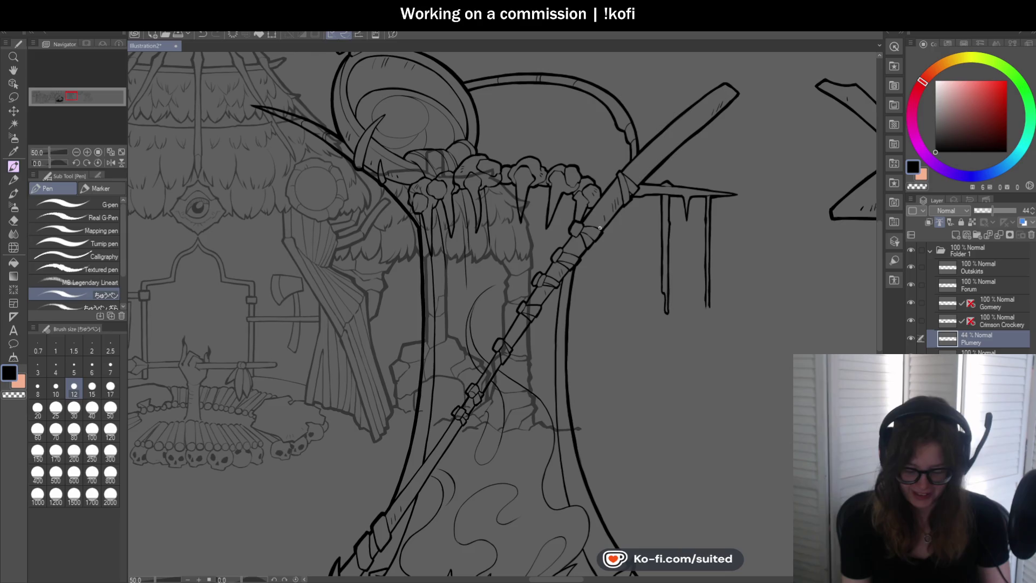
key("m")
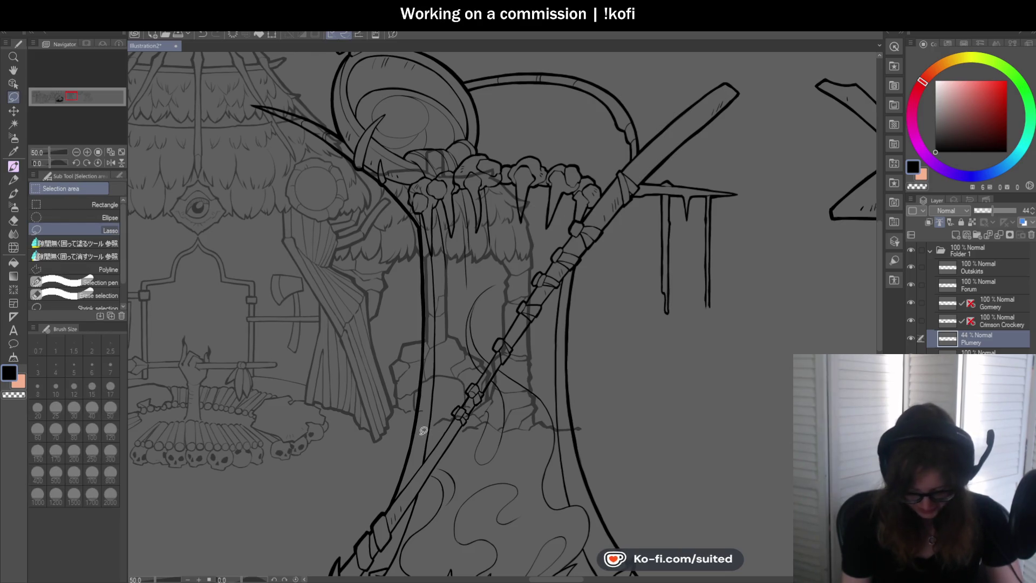
mouse_move(590, 420)
left_mouse_down()
mouse_move(533, 180)
mouse_move(465, 141)
mouse_move(397, 125)
mouse_move(385, 150)
mouse_move(419, 210)
mouse_move(426, 277)
left_mouse_up()
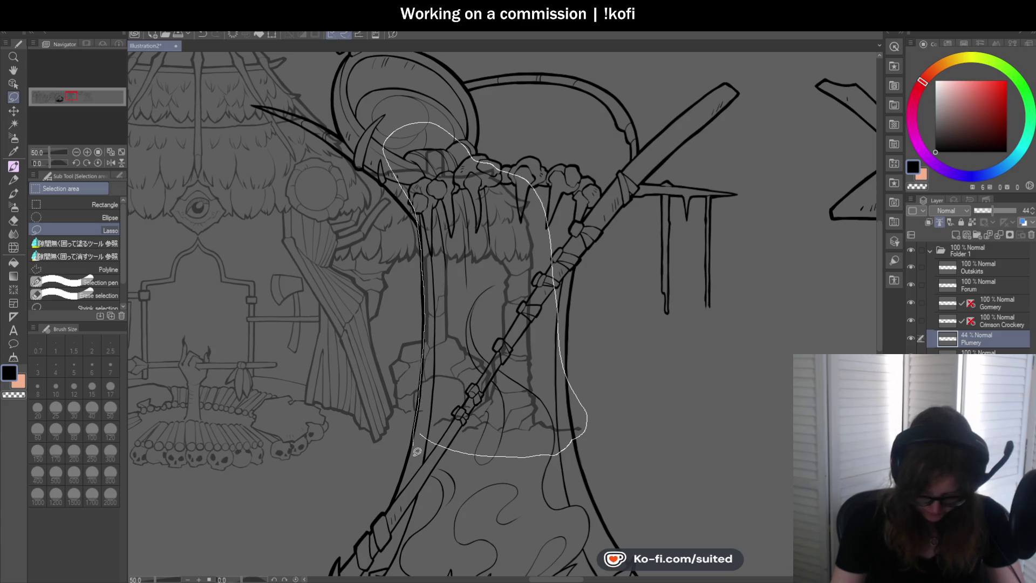
left_click_drag(417, 451, 419, 453)
key("Delete")
key("ctrl+d")
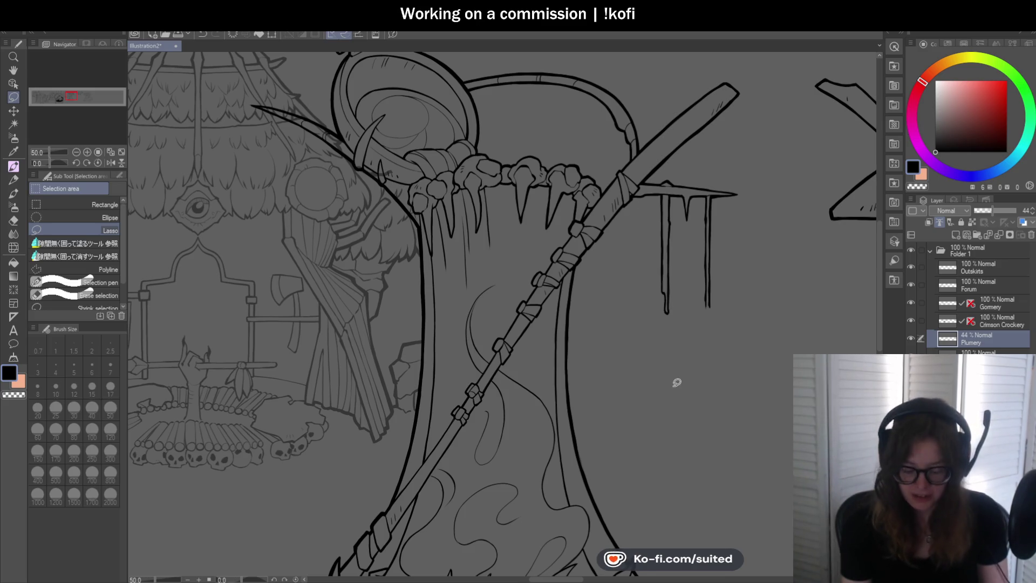
Mirror the view and fill a lassoed sliver along the trunk edge with black
scroll(677, 383, "down", 1)
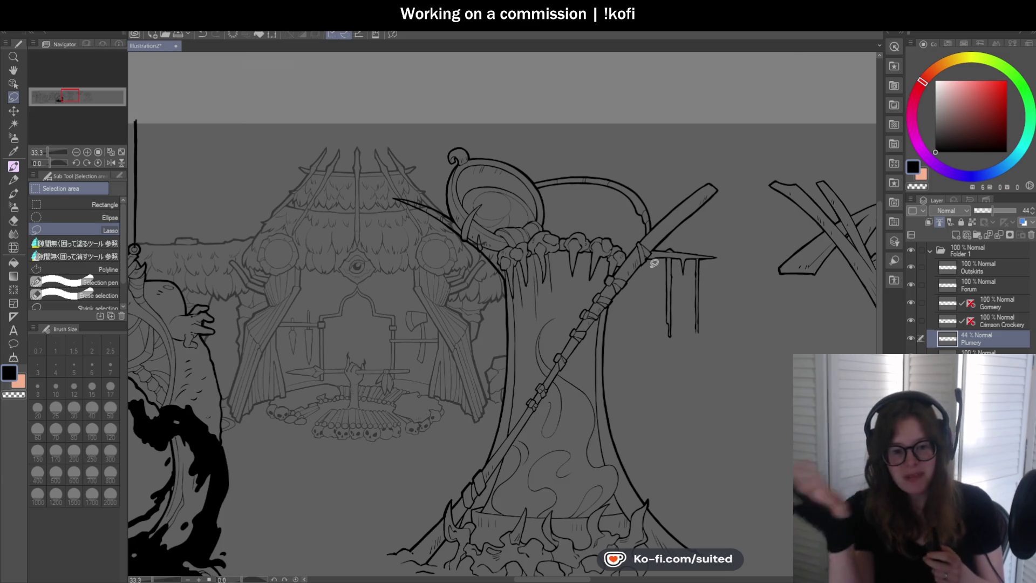
key("h")
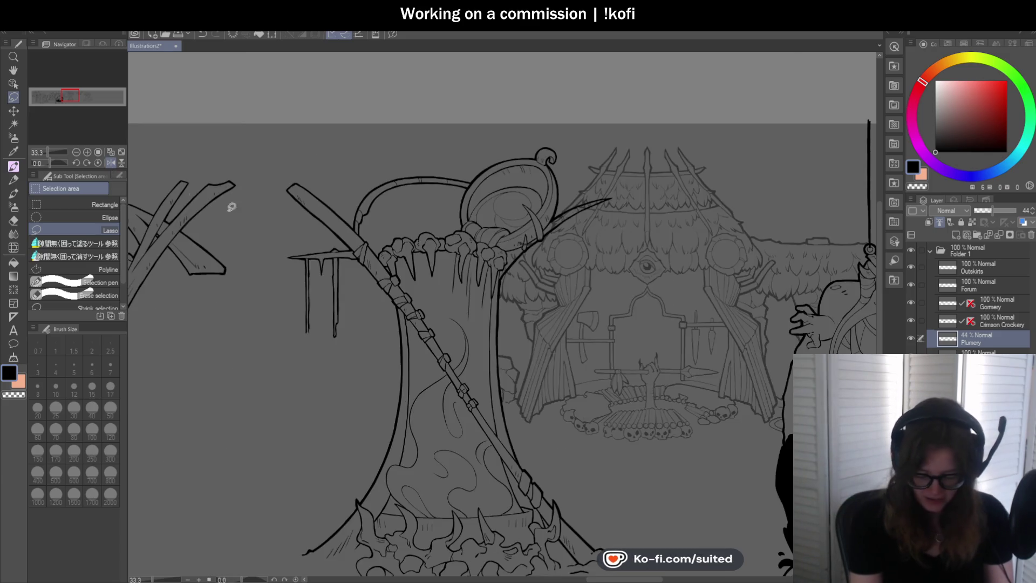
scroll(469, 305, "up", 3)
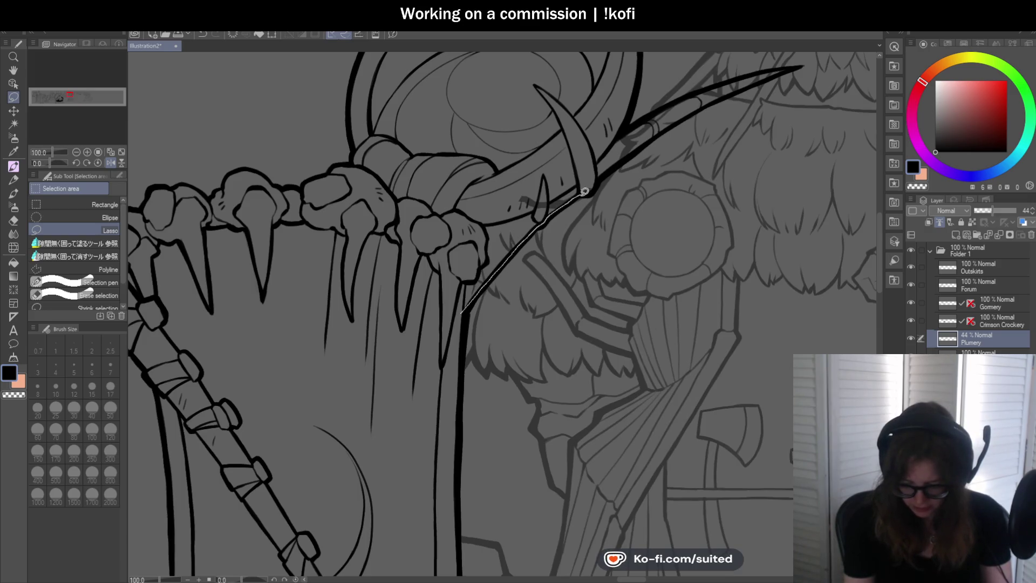
left_click_drag(600, 165, 599, 165)
key("alt+BackSpace")
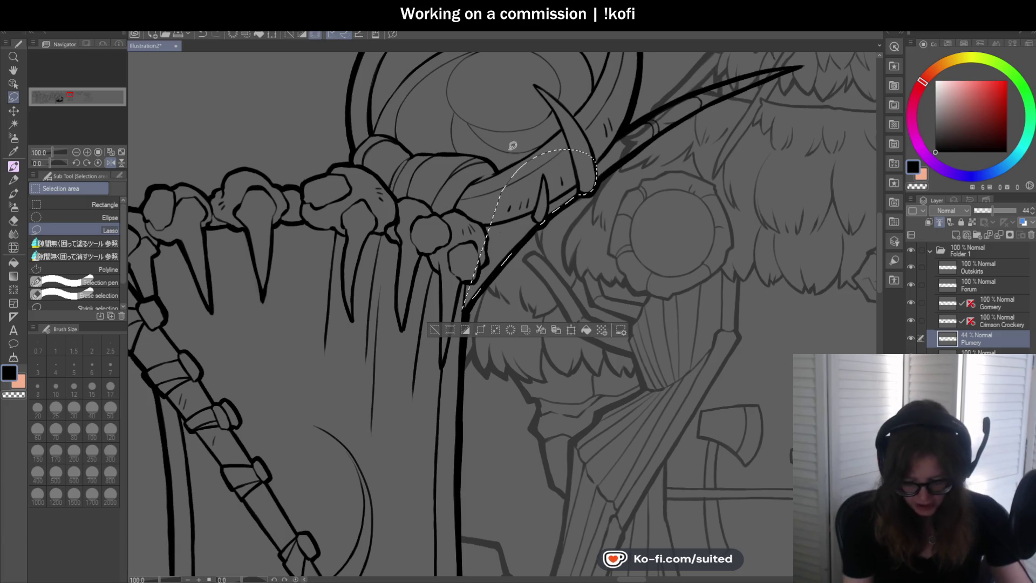
key("ctrl+d")
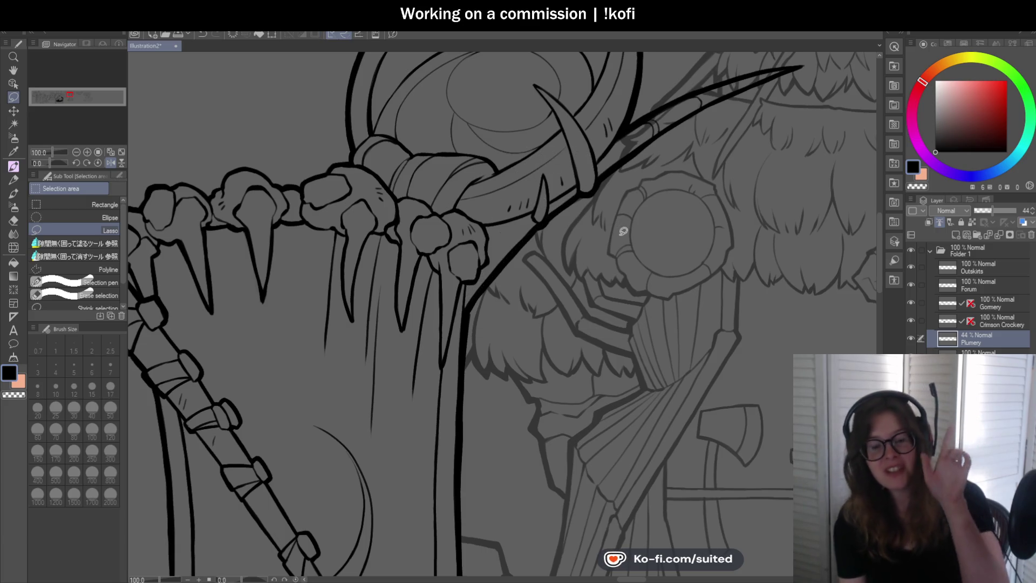
Lasso an area along the curved spike's edge, then unmirror the canvas
scroll(568, 261, "down", 2)
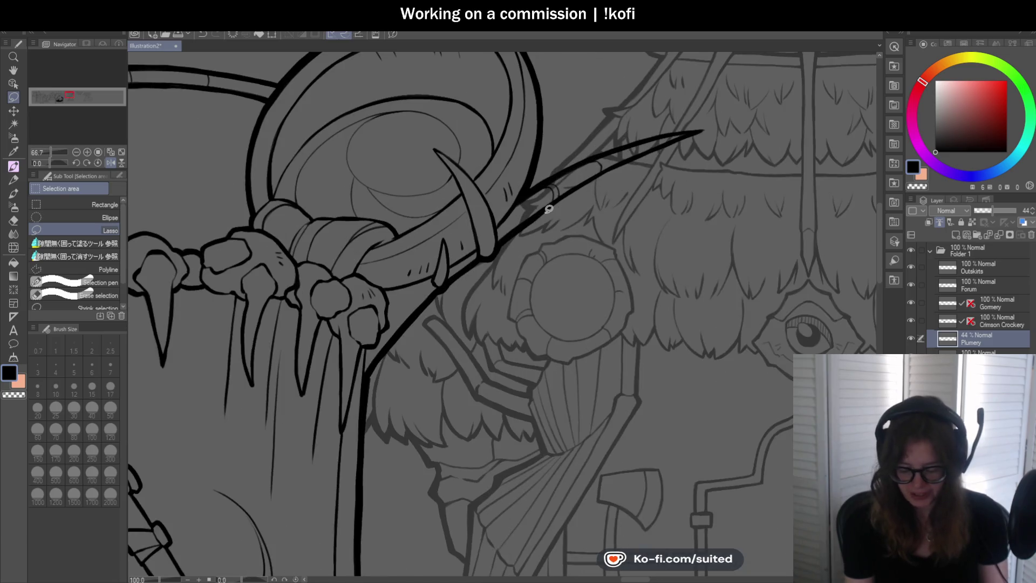
mouse_move(568, 194)
left_mouse_down()
mouse_move(694, 132)
mouse_move(636, 143)
left_mouse_up()
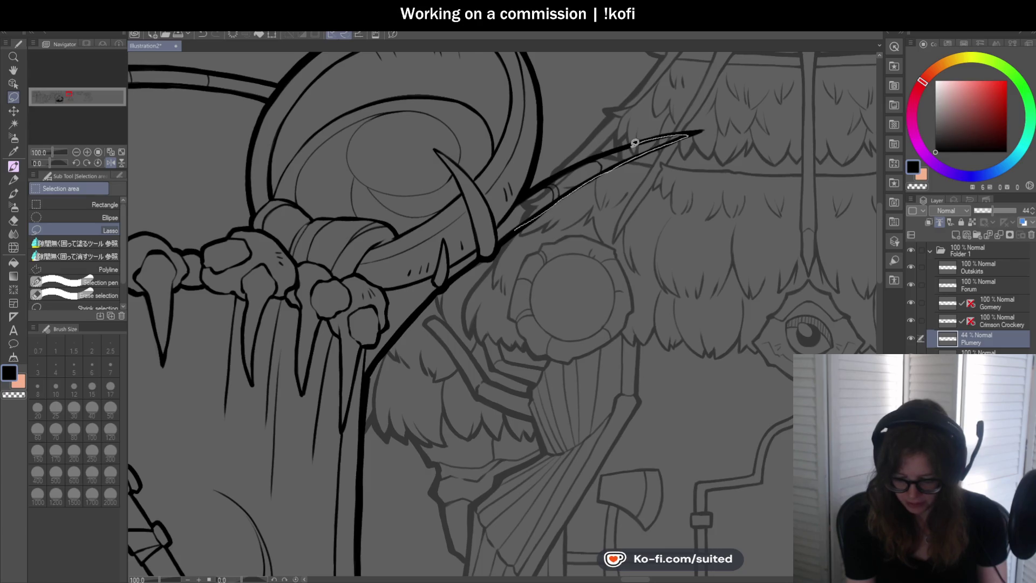
left_click_drag(515, 198, 515, 198)
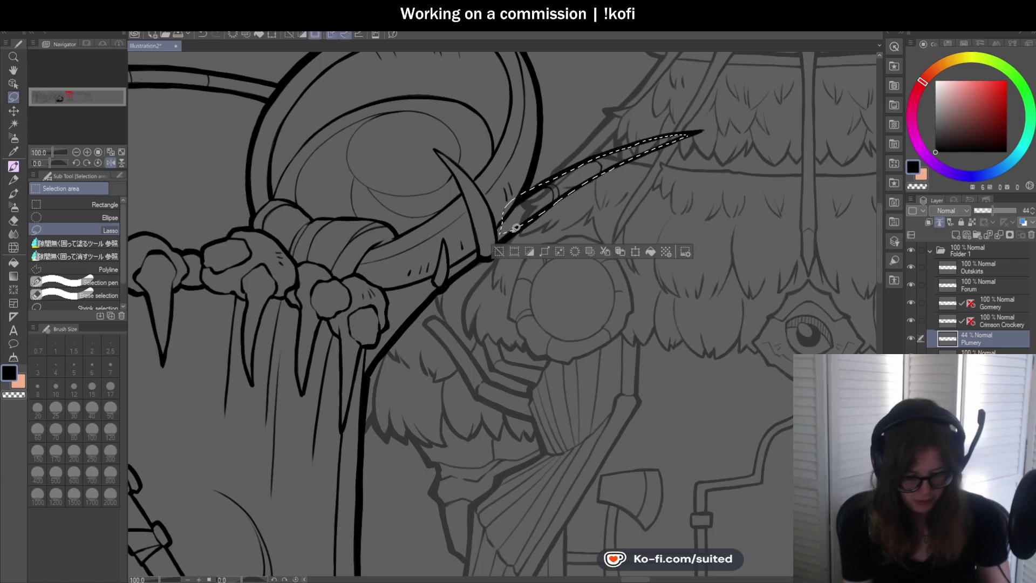
key("ctrl+d")
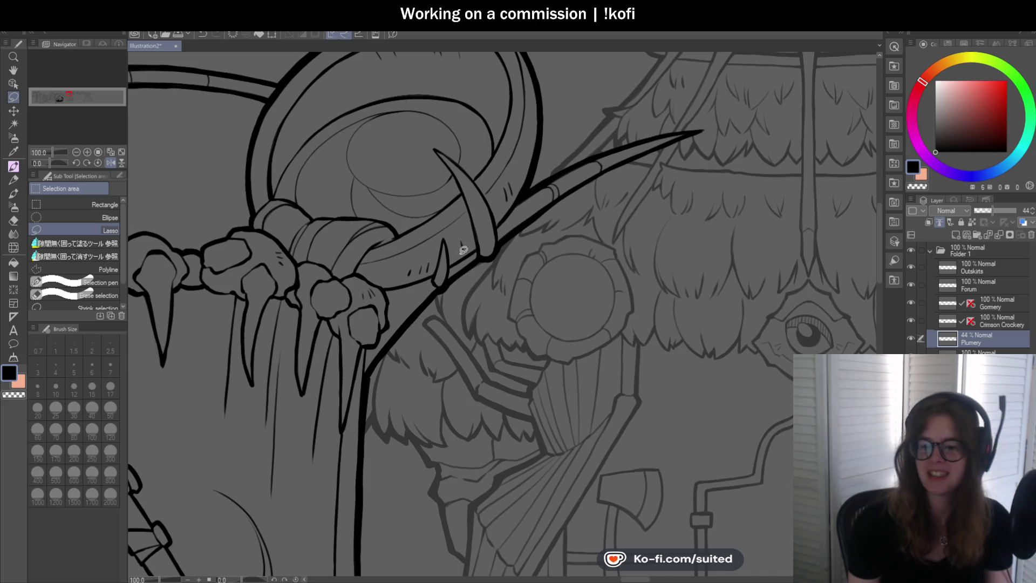
key("h")
scroll(623, 251, "down", 4)
Raise the Plumery layer's opacity back to 100%
scroll(639, 272, "down", 1)
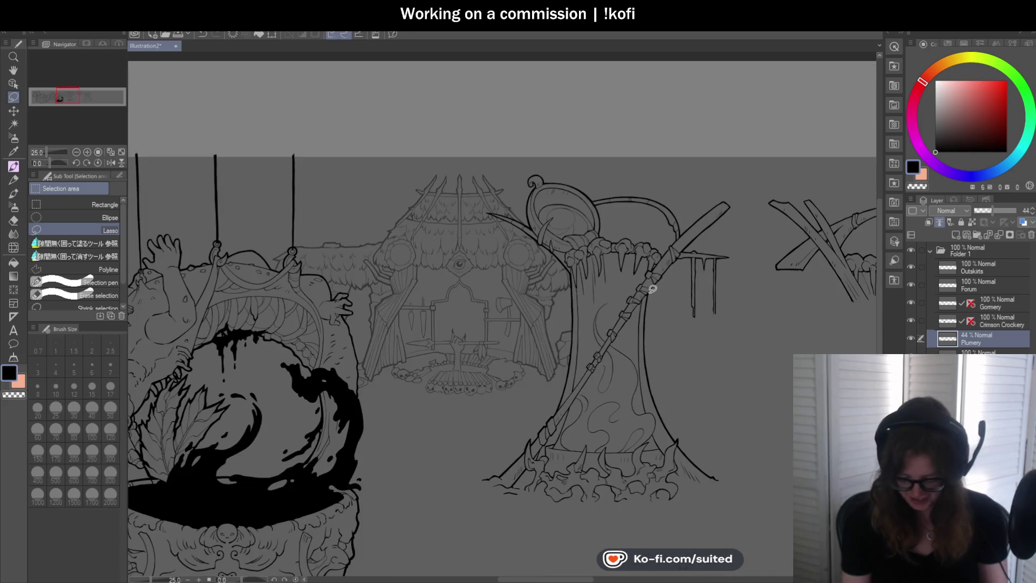
scroll(620, 283, "down", 1)
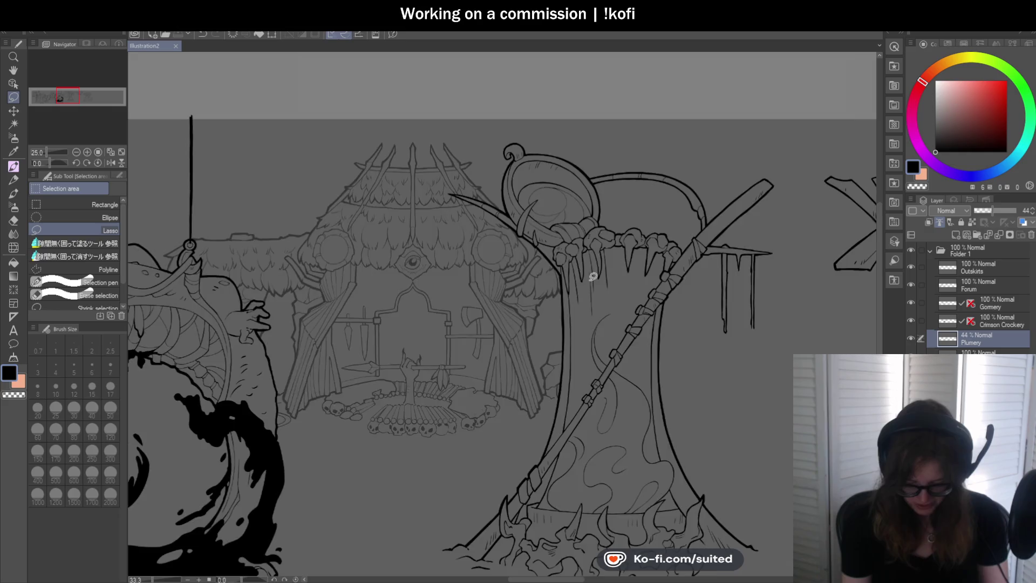
scroll(590, 273, "up", 4)
scroll(587, 278, "down", 1)
scroll(572, 264, "down", 4)
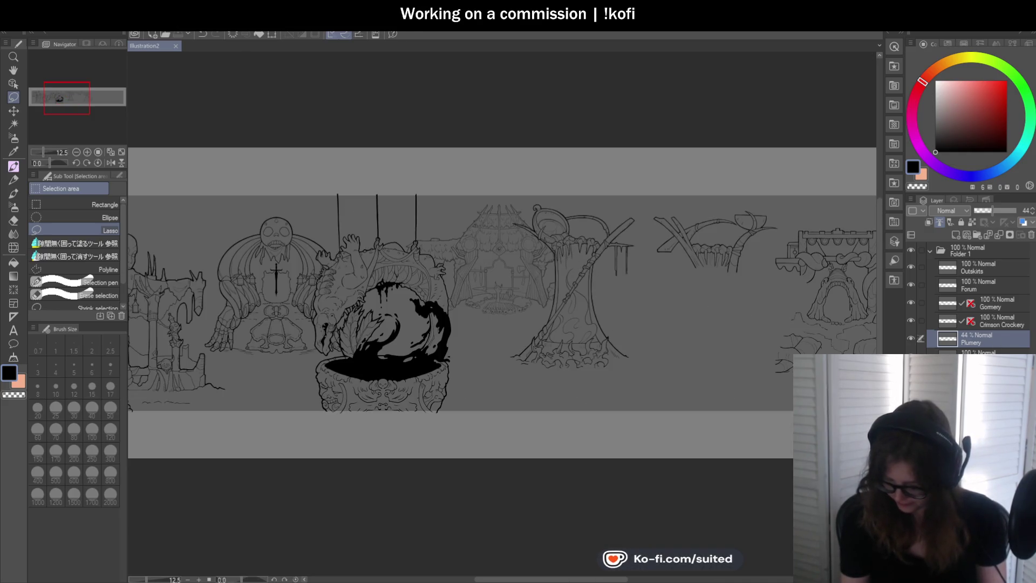
scroll(490, 302, "down", 1)
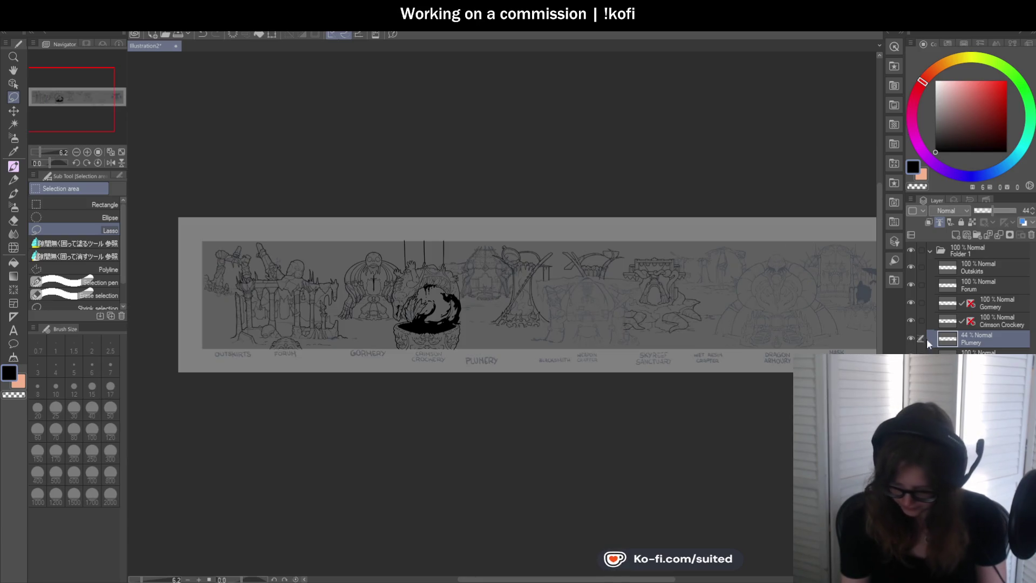
left_click_drag(1003, 211, 1025, 211)
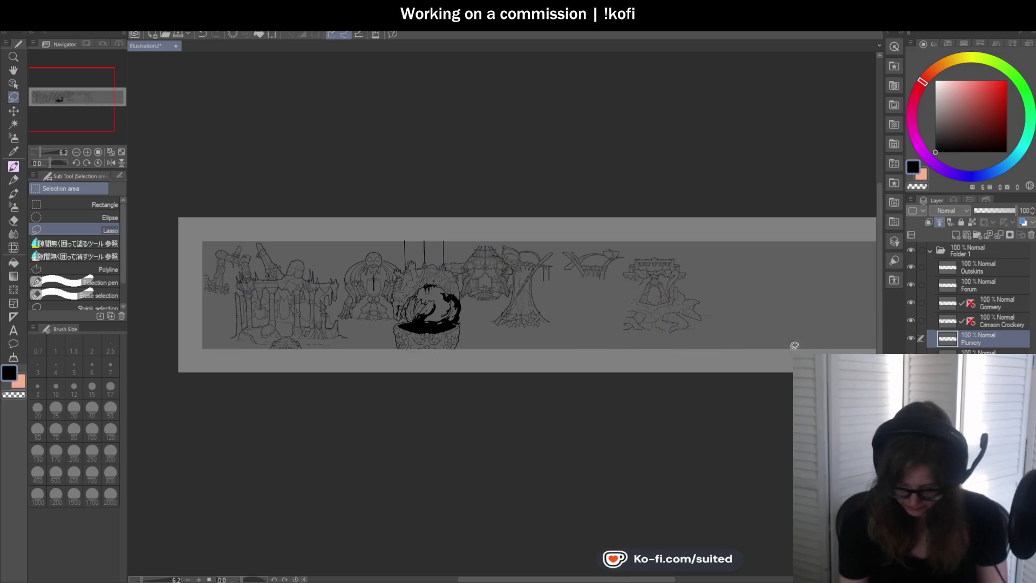
Save the illustration with Ctrl+S
scroll(513, 337, "up", 1)
key("ctrl+s")
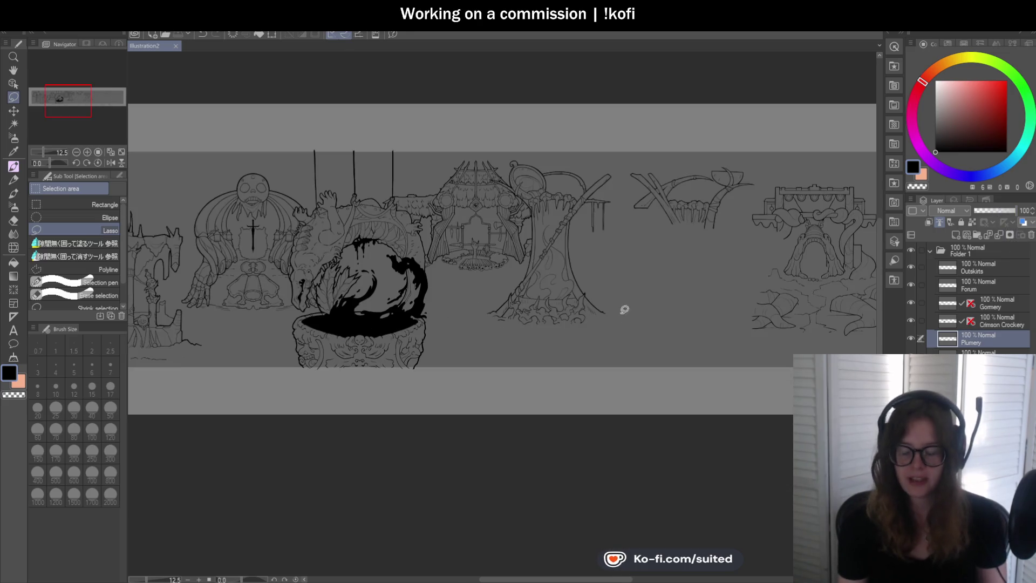
scroll(594, 306, "down", 1)
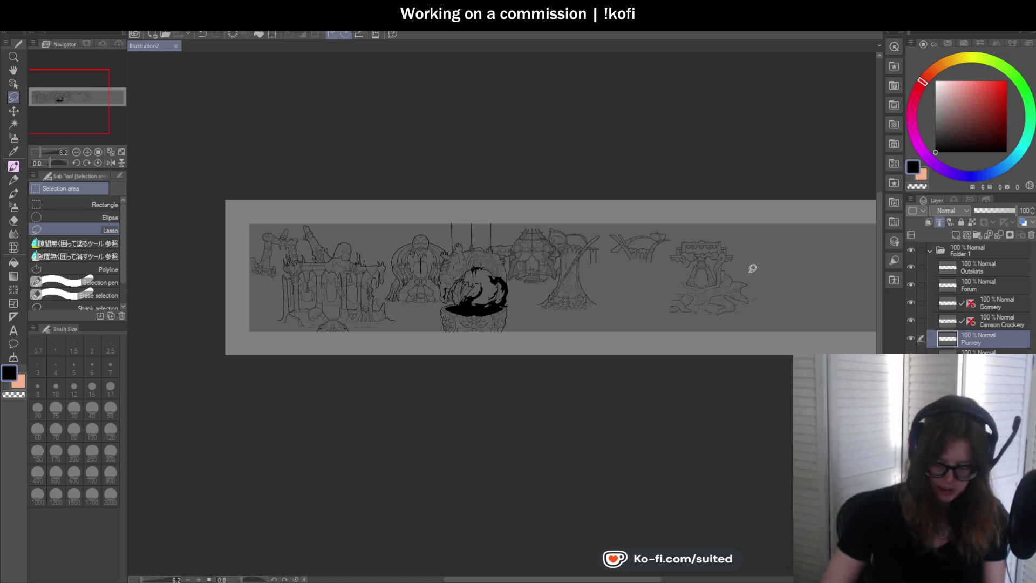
scroll(562, 312, "down", 1)
scroll(536, 319, "up", 1)
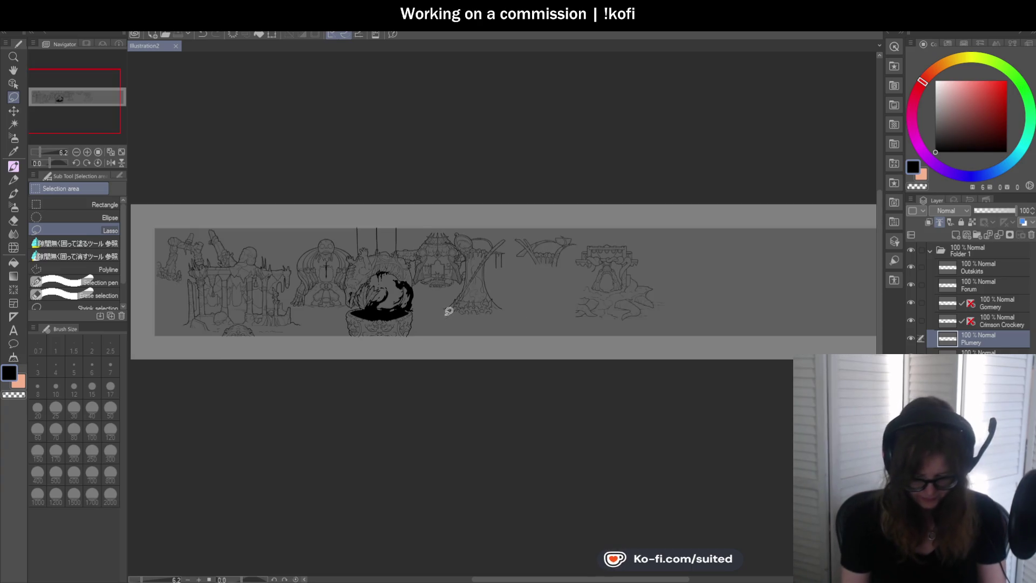
scroll(449, 307, "up", 1)
Pan to the right-hand stall drawings and add a new raster layer for inking
key("h")
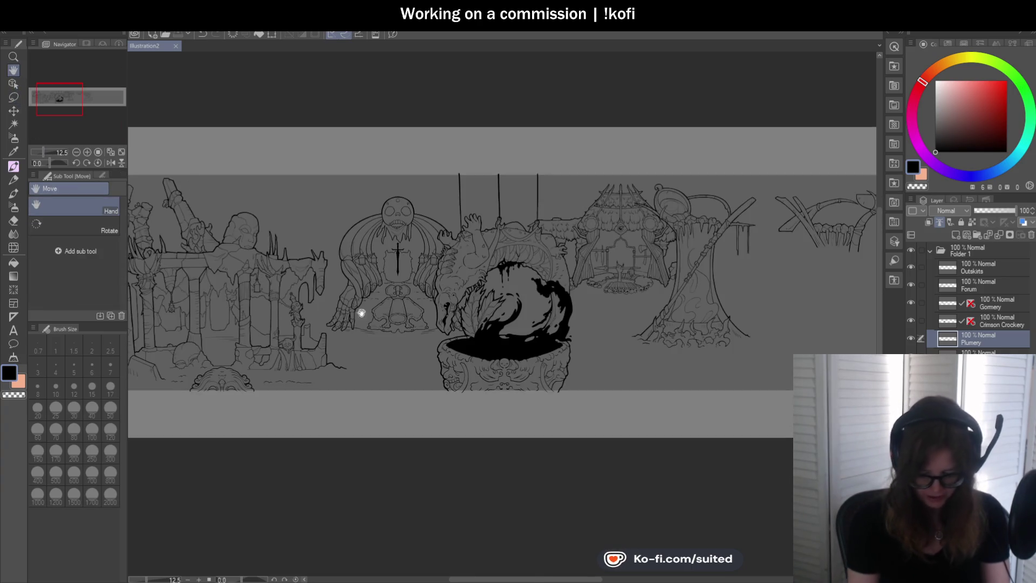
left_click_drag(525, 391, 611, 382)
mouse_move(715, 384)
left_mouse_down()
mouse_move(591, 378)
mouse_move(698, 372)
mouse_move(629, 354)
left_mouse_up()
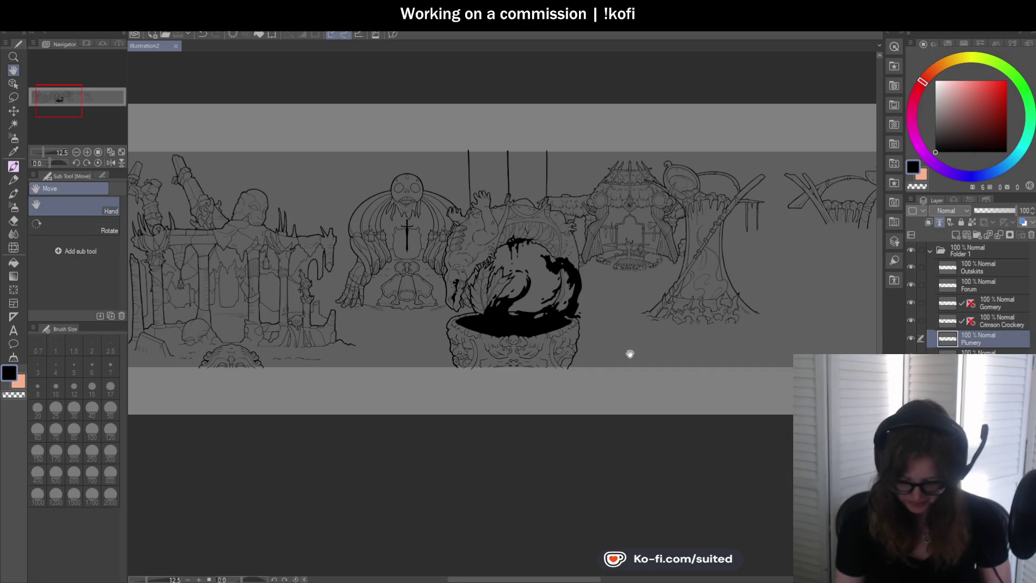
mouse_move(631, 362)
left_mouse_down()
mouse_move(704, 352)
mouse_move(543, 351)
left_mouse_up()
left_click_drag(685, 358, 477, 369)
left_click_drag(580, 359, 561, 359)
left_click_drag(780, 319, 762, 317)
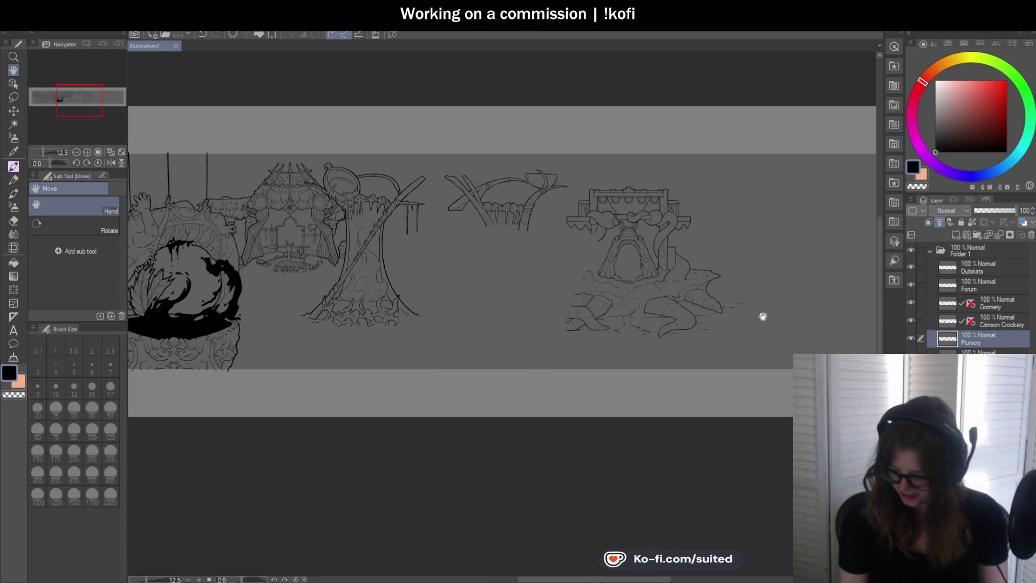
left_click(985, 309)
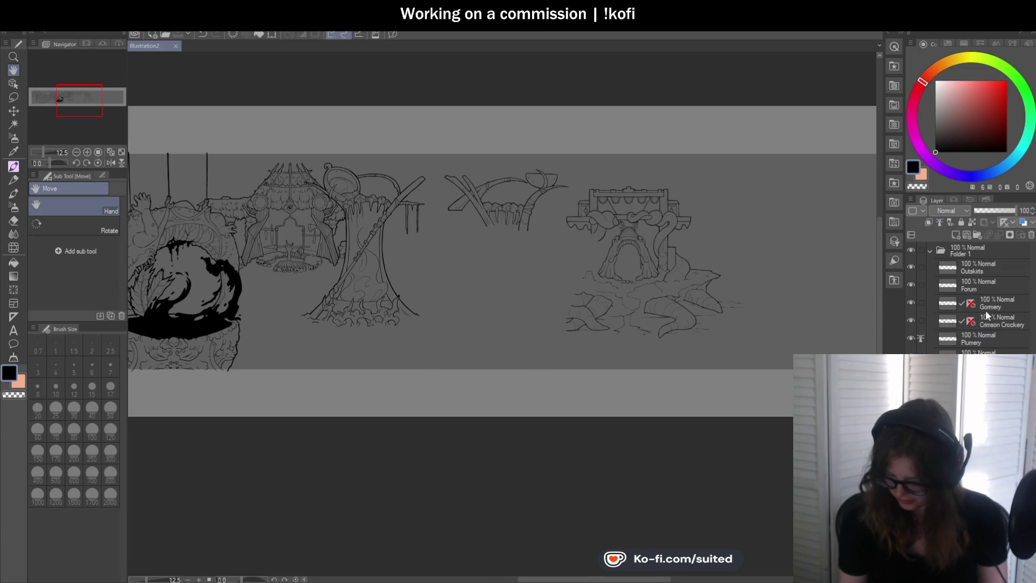
left_click(955, 235)
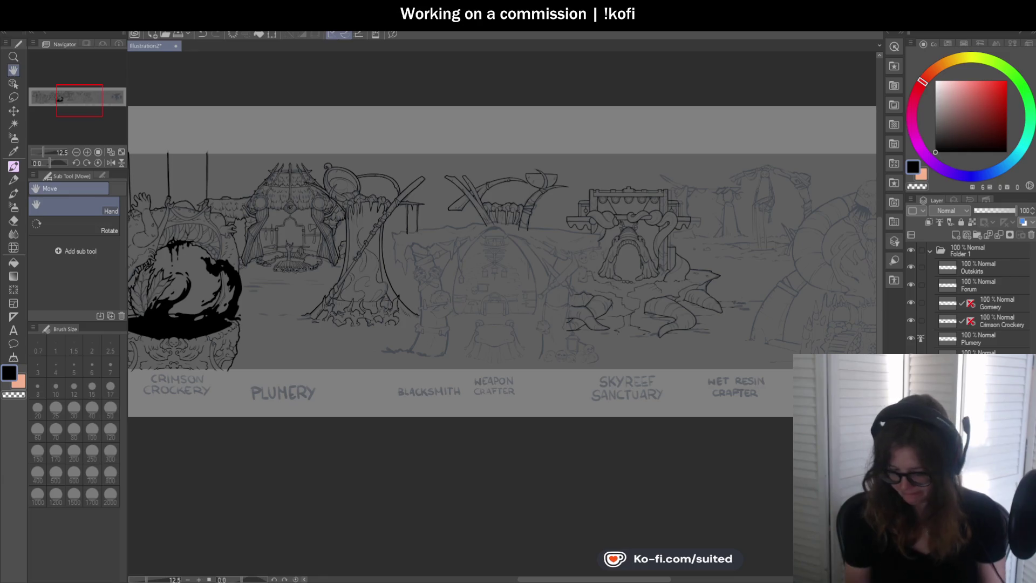
scroll(487, 359, "up", 3)
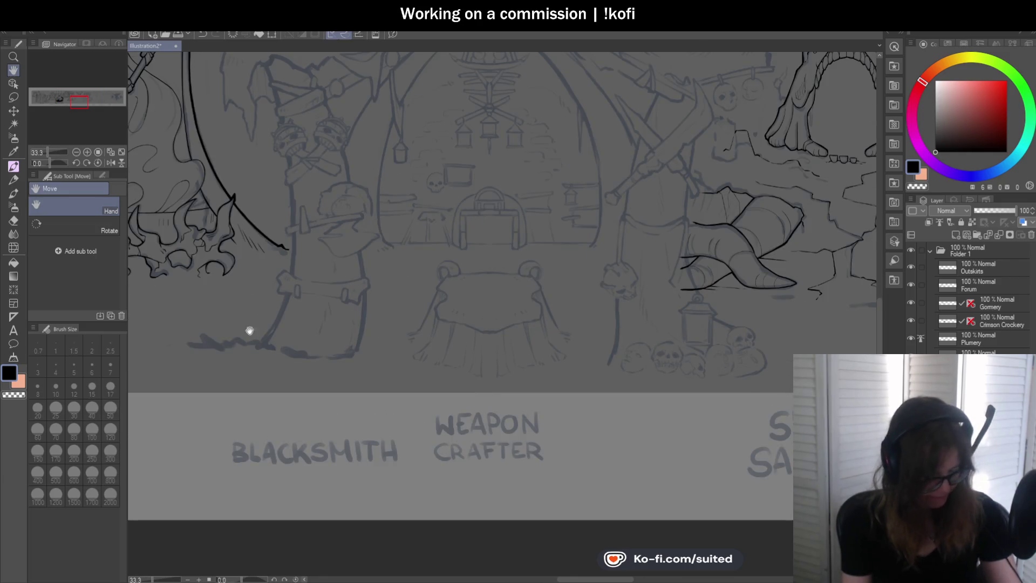
Place a vertical symmetry ruler down the blacksmith table's centre
left_click(14, 317)
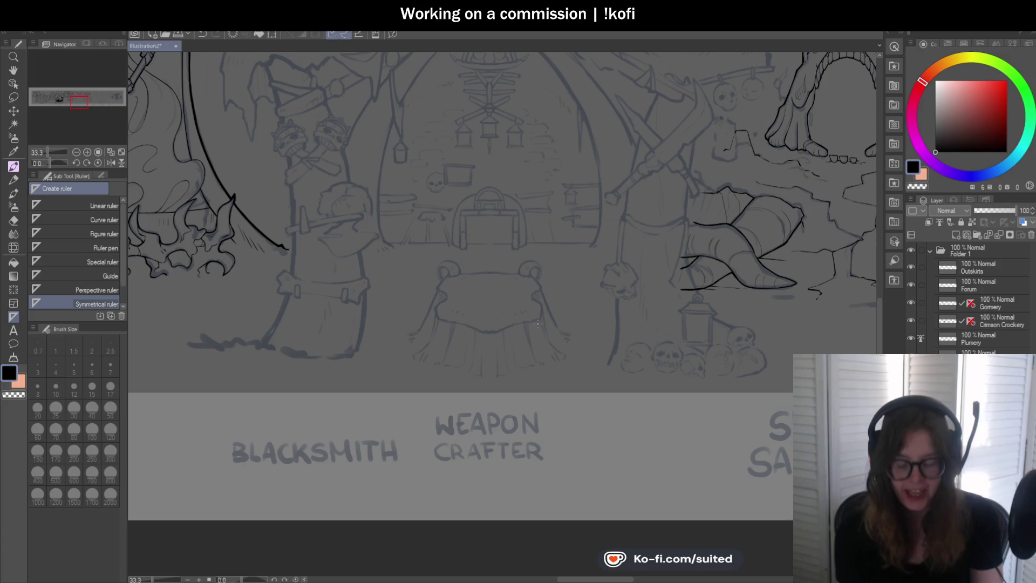
scroll(509, 372, "down", 1)
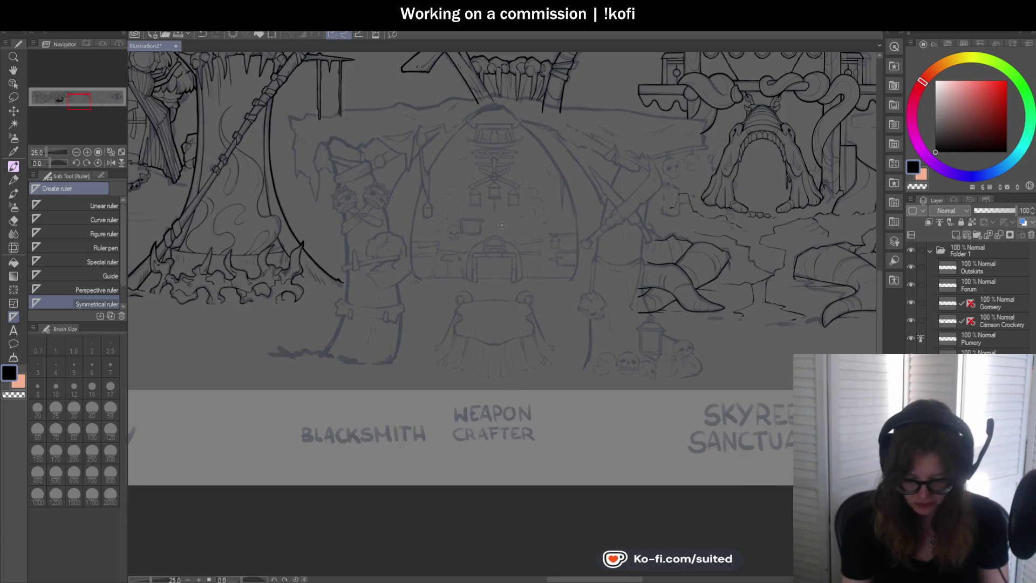
scroll(491, 352, "up", 4)
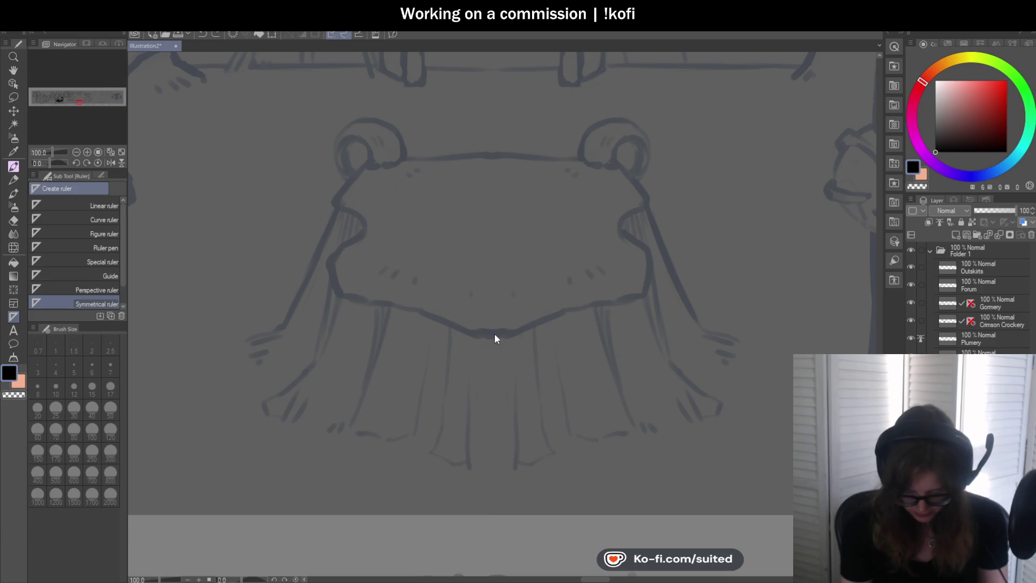
scroll(542, 305, "down", 5)
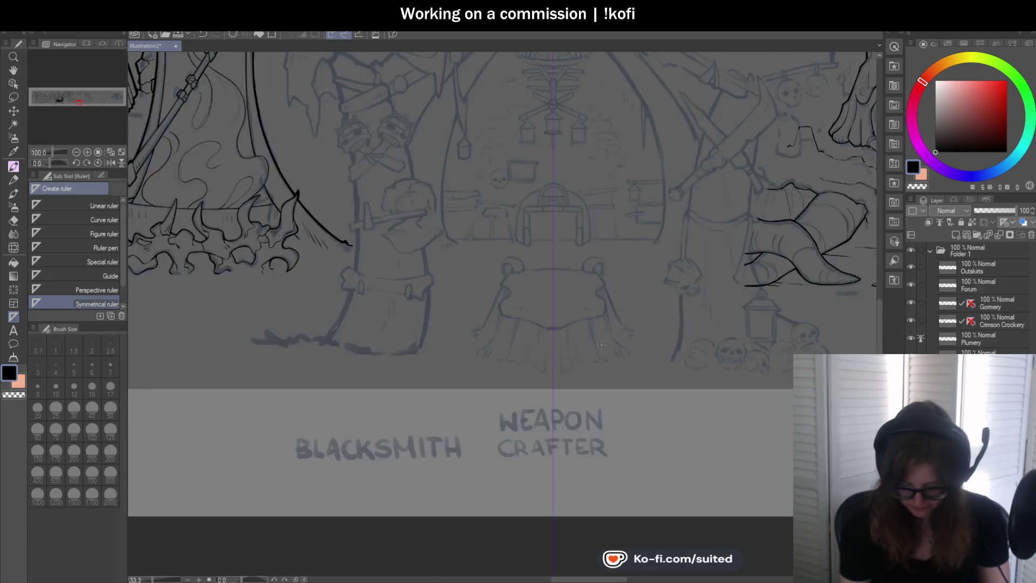
scroll(597, 301, "up", 1)
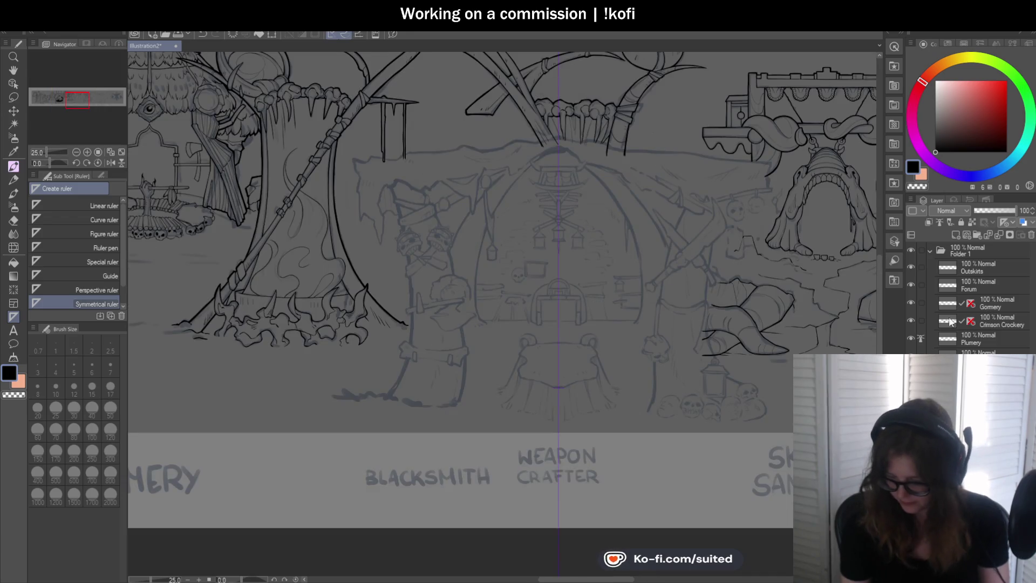
Hide the forge-side and right-side stalls' line art layers and return to the Pen
left_click(911, 372)
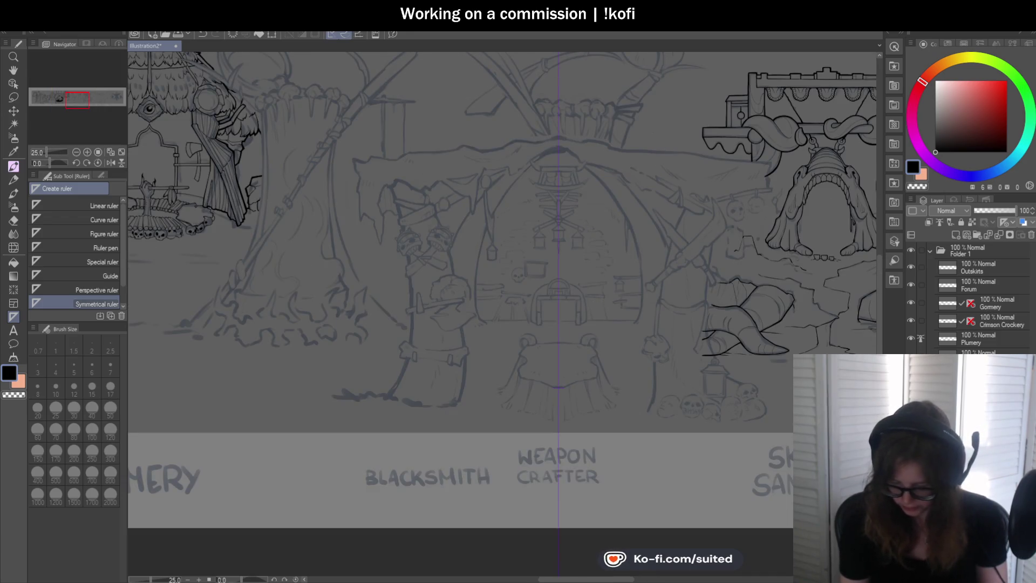
left_click(911, 390)
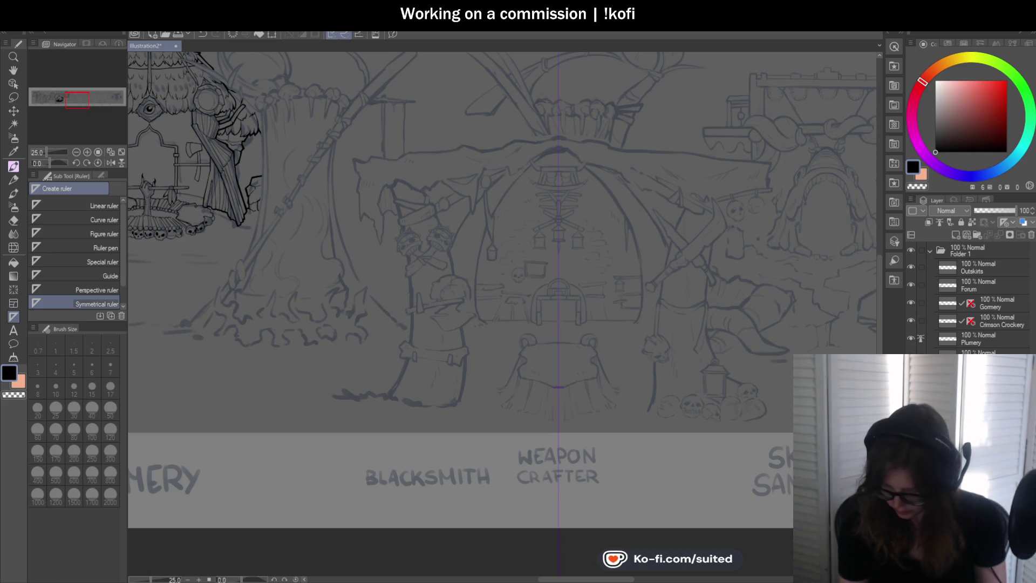
key("p")
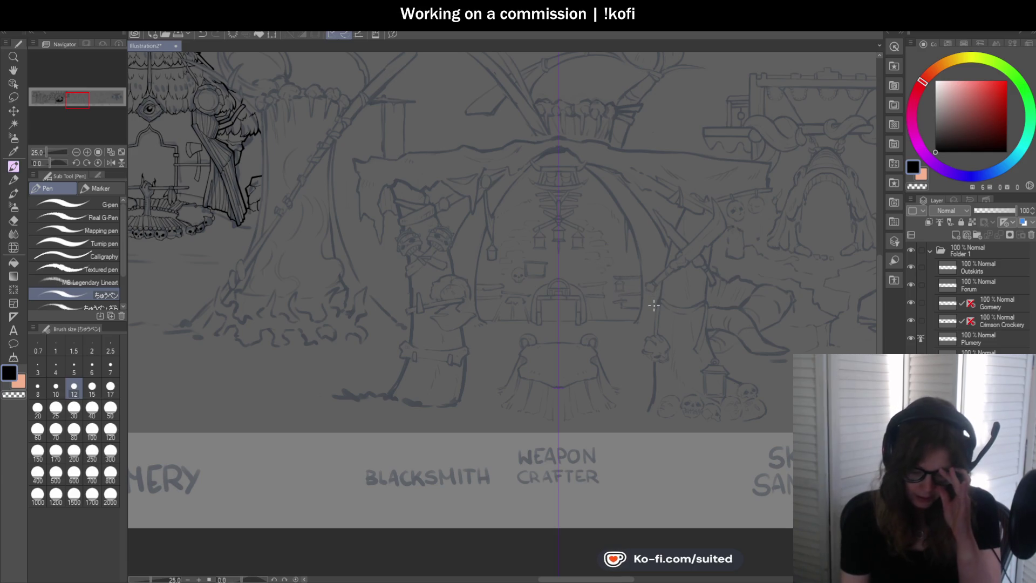
scroll(685, 292, "down", 6)
scroll(593, 241, "up", 3)
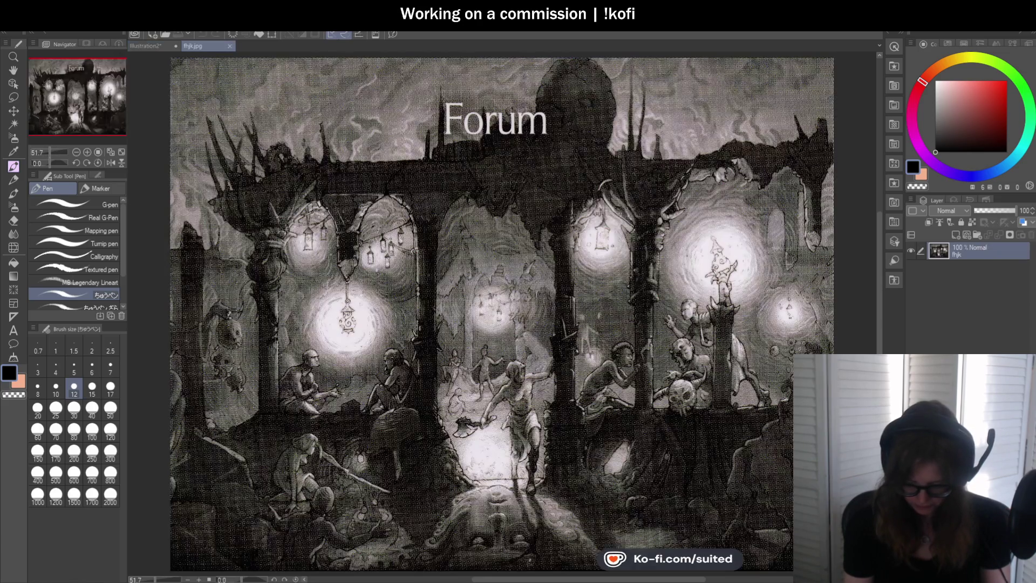
Compare the fhjk.jpg Forum reference with the Illustration2 line art, then close the fhjk.jpg tab
key("ctrl+minus")
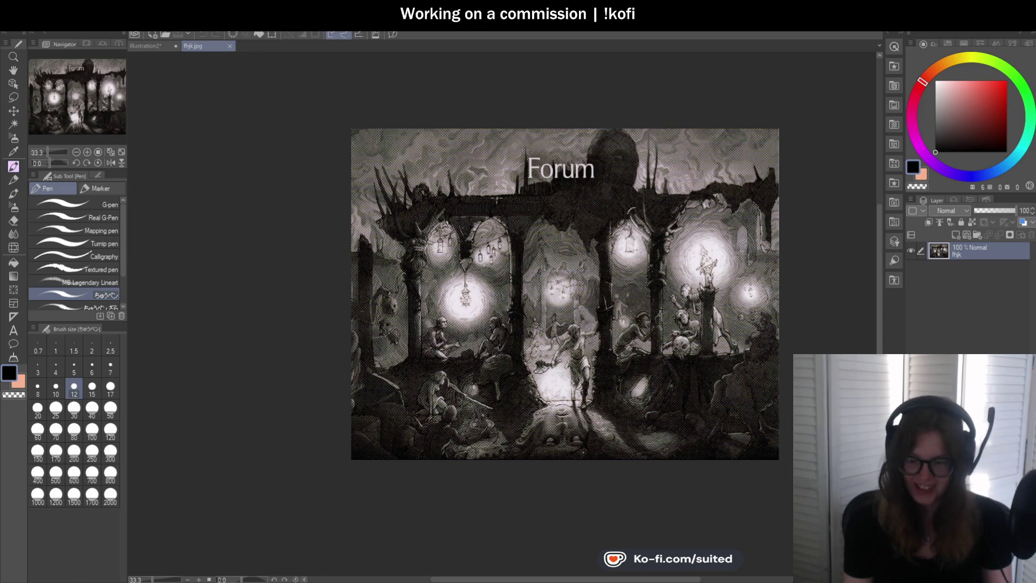
left_click(144, 46)
scroll(481, 98, "up", 5)
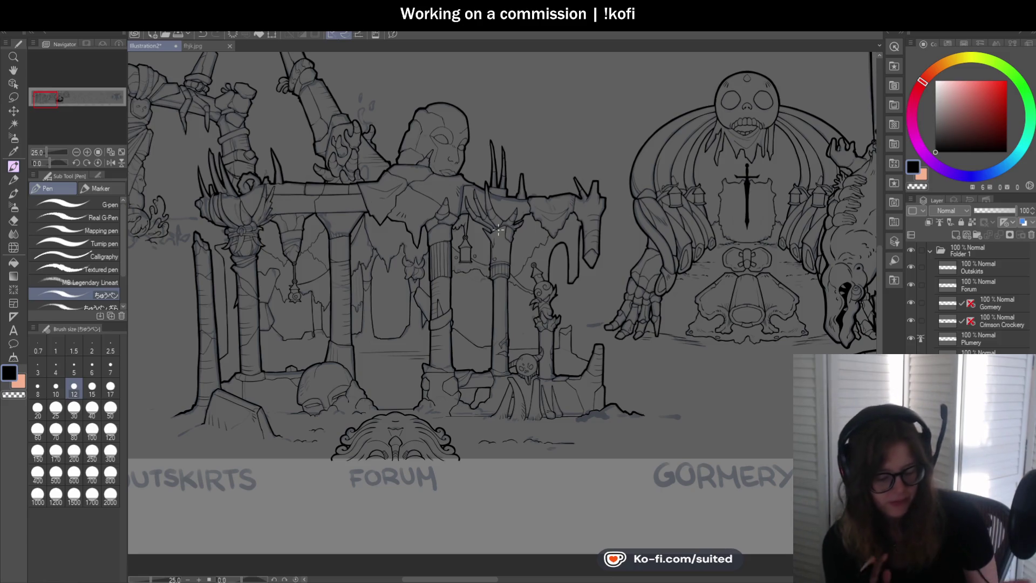
left_click(199, 45)
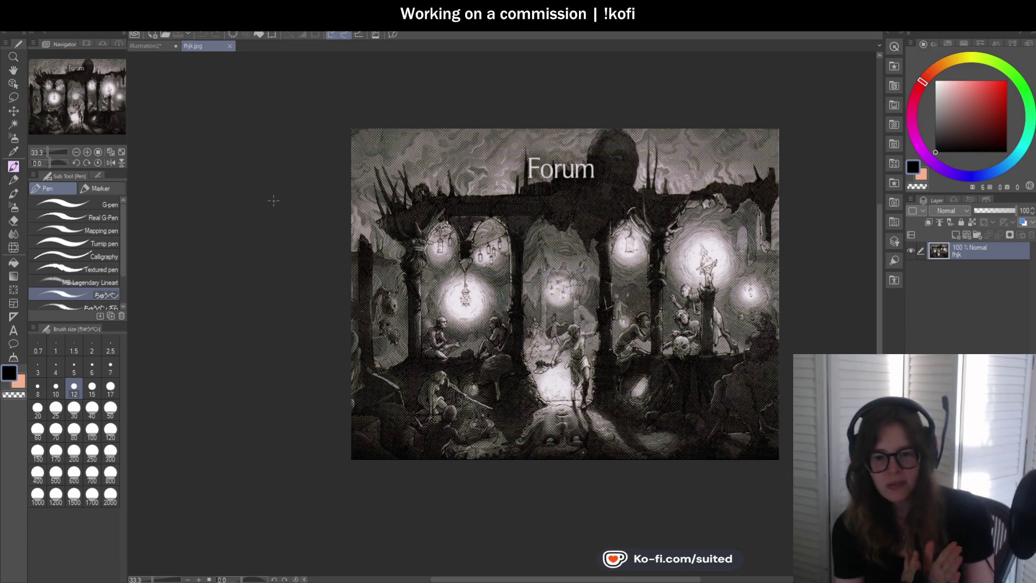
left_click(230, 46)
scroll(258, 63, "down", 5)
scroll(638, 330, "up", 5)
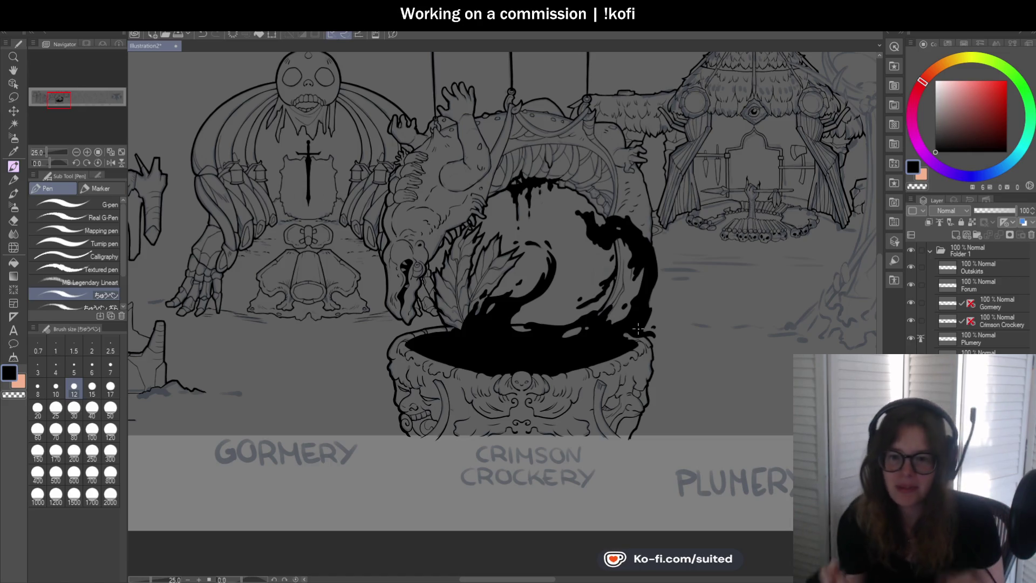
Zoom into the blacksmith's table and switch to the inking pen at size 12
scroll(468, 314, "down", 3)
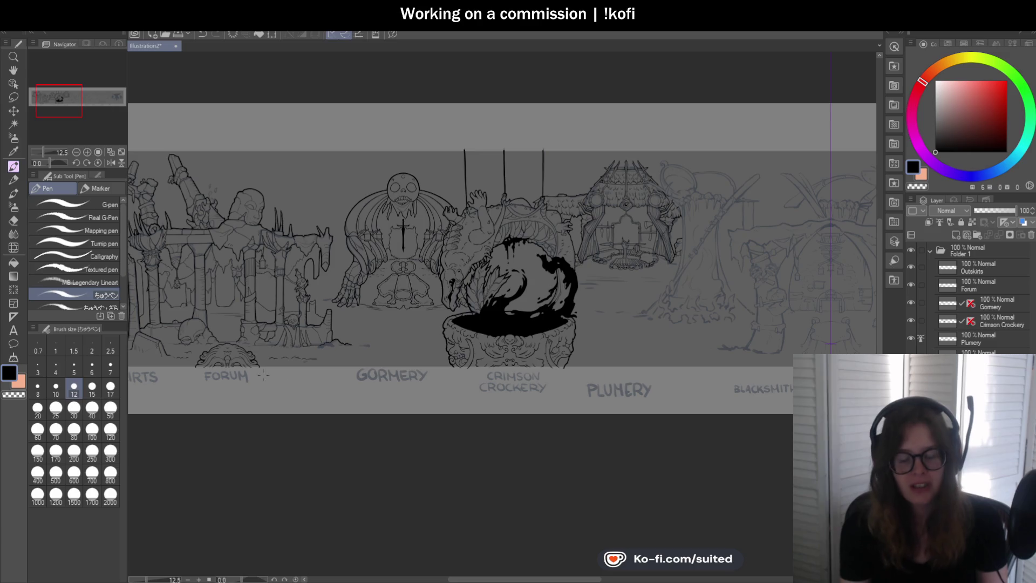
scroll(476, 301, "down", 4)
scroll(773, 304, "up", 2)
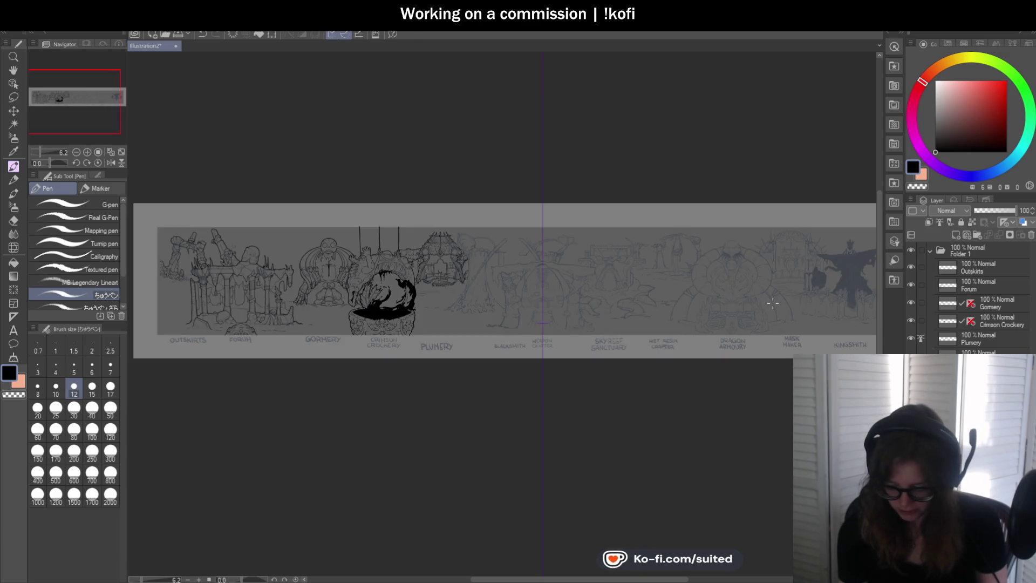
scroll(534, 324, "up", 4)
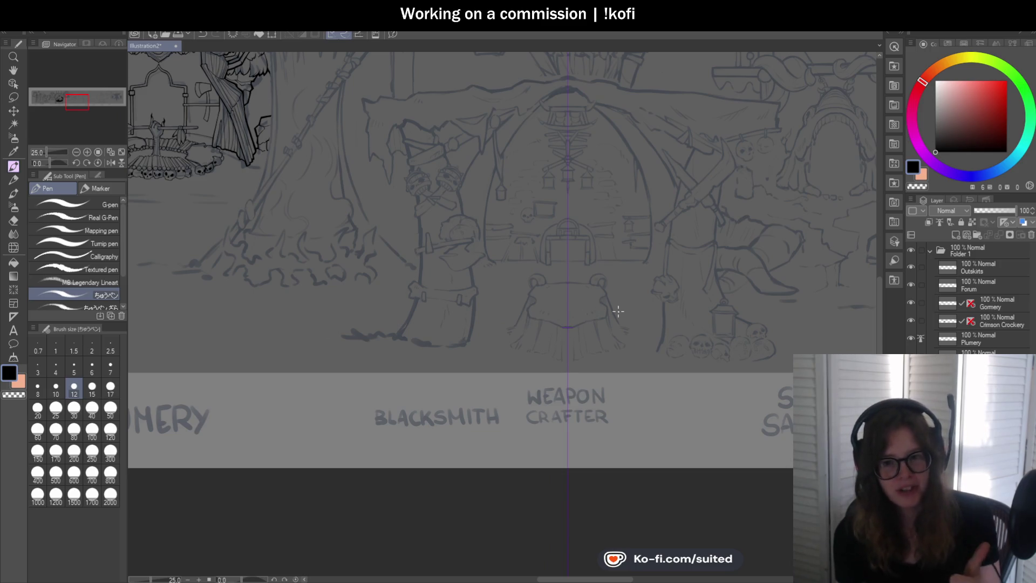
scroll(554, 312, "up", 1)
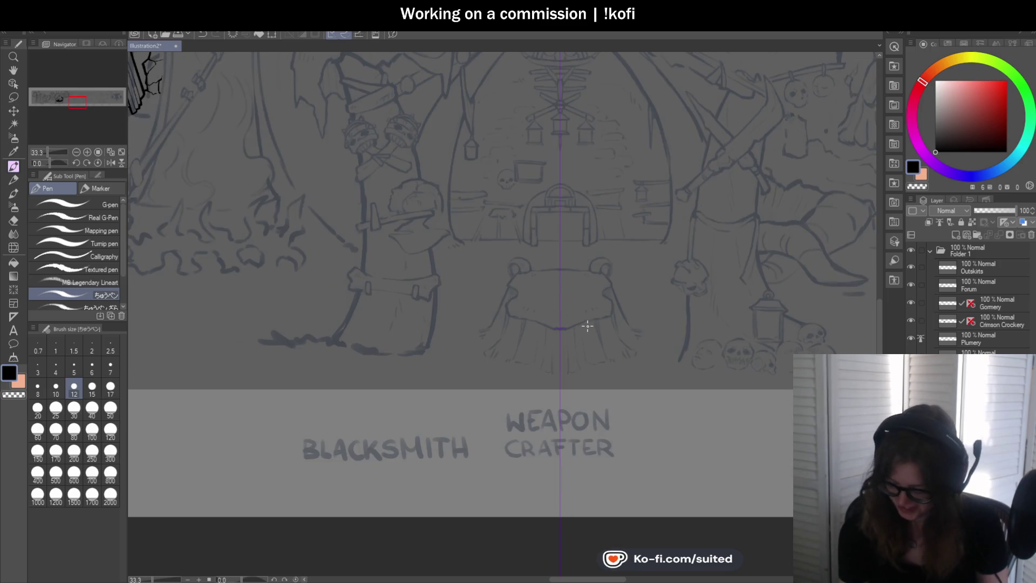
key("p")
scroll(517, 222, "up", 5)
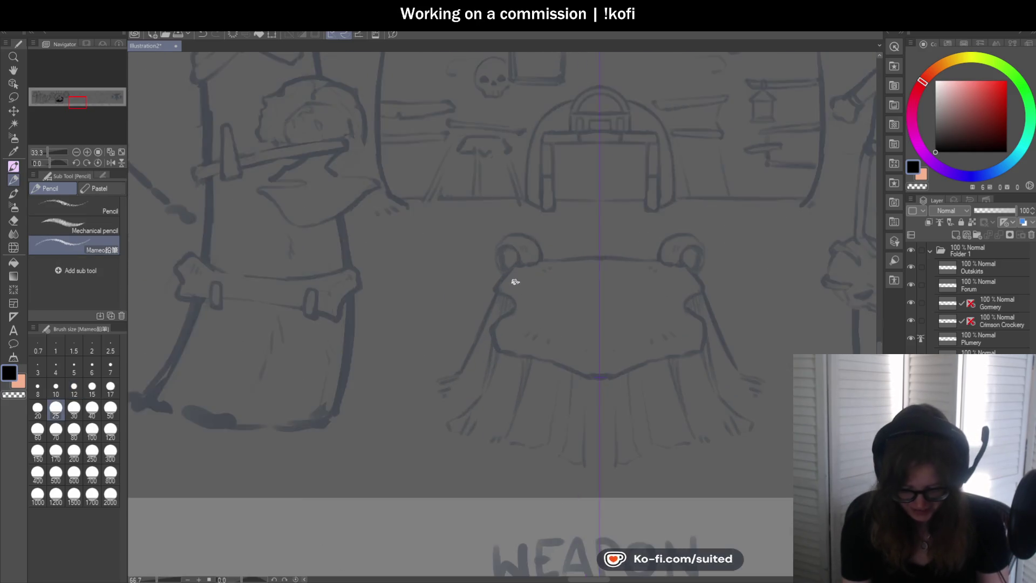
key("p")
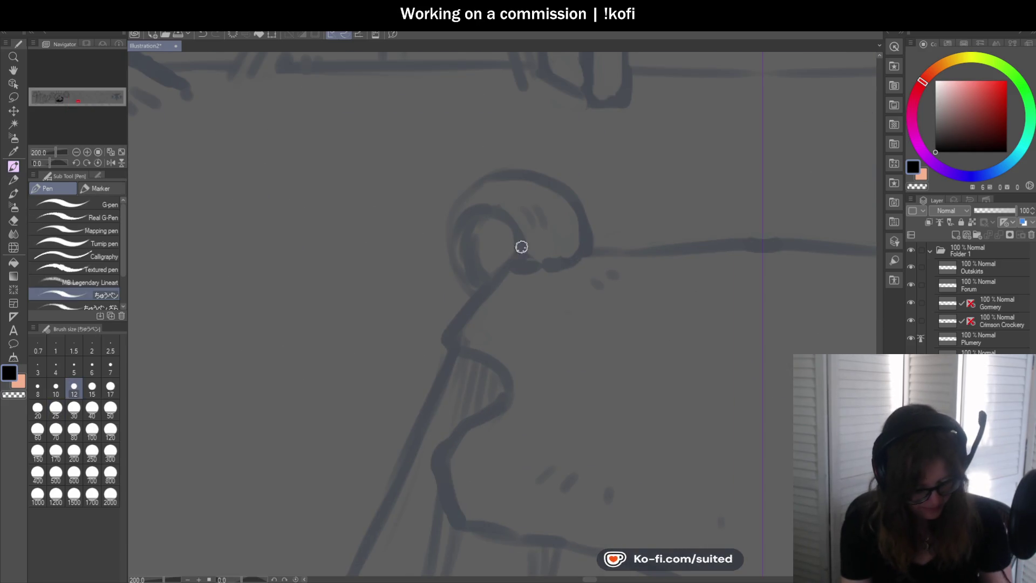
Ink the arc around the top of the left knob, undoing stray strokes until clean
mouse_move(517, 259)
left_mouse_down()
mouse_move(511, 222)
mouse_move(453, 254)
mouse_move(458, 284)
mouse_move(460, 260)
left_mouse_up()
key("ctrl+z")
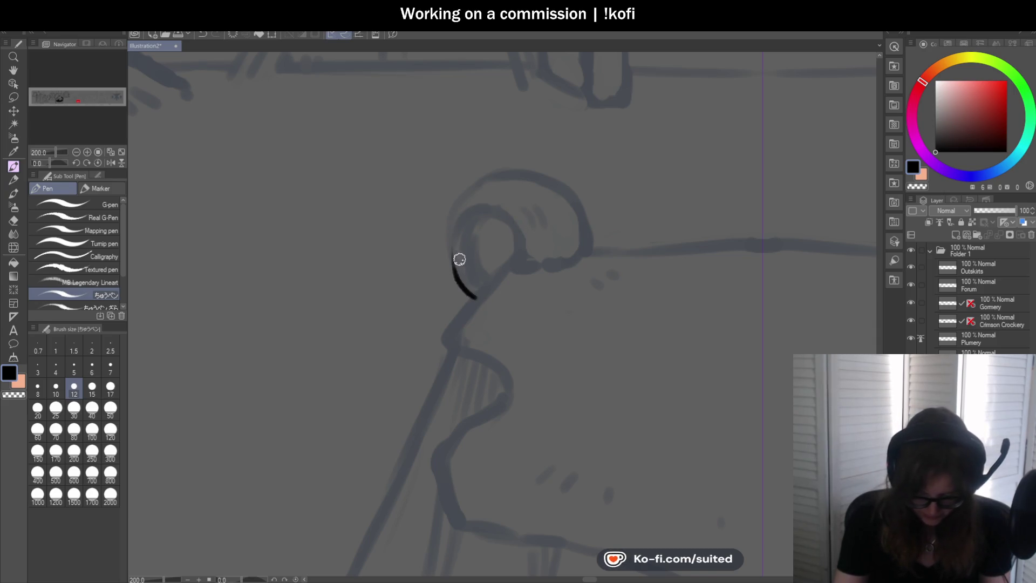
key("ctrl+z")
mouse_move(475, 296)
left_mouse_down()
mouse_move(466, 191)
mouse_move(488, 171)
mouse_move(575, 196)
left_mouse_up()
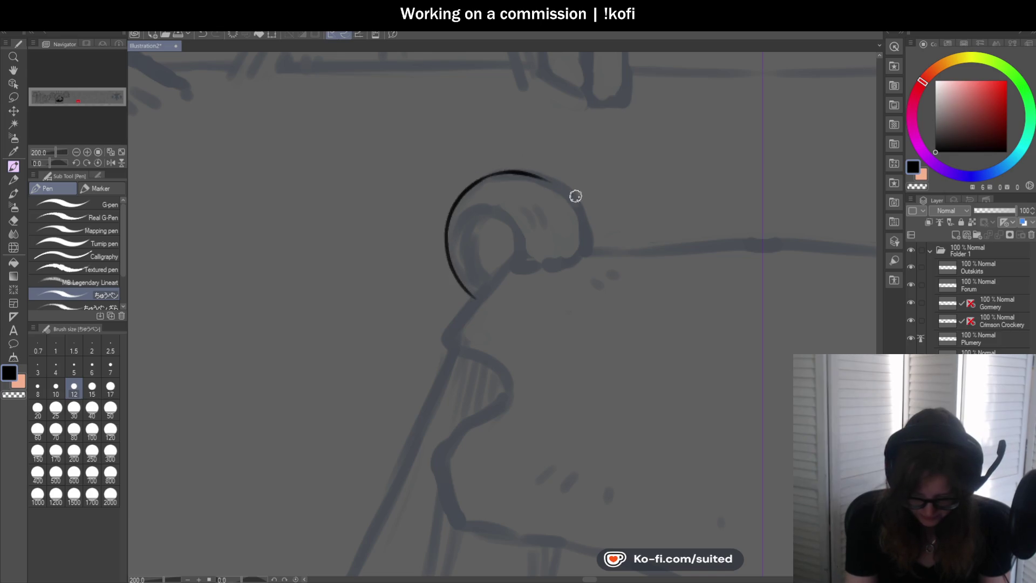
scroll(574, 178, "up", 3)
key("ctrl+z")
mouse_move(419, 169)
left_mouse_down()
mouse_move(571, 216)
mouse_move(597, 272)
mouse_move(454, 164)
mouse_move(592, 264)
mouse_move(597, 324)
left_mouse_up()
key("ctrl+z")
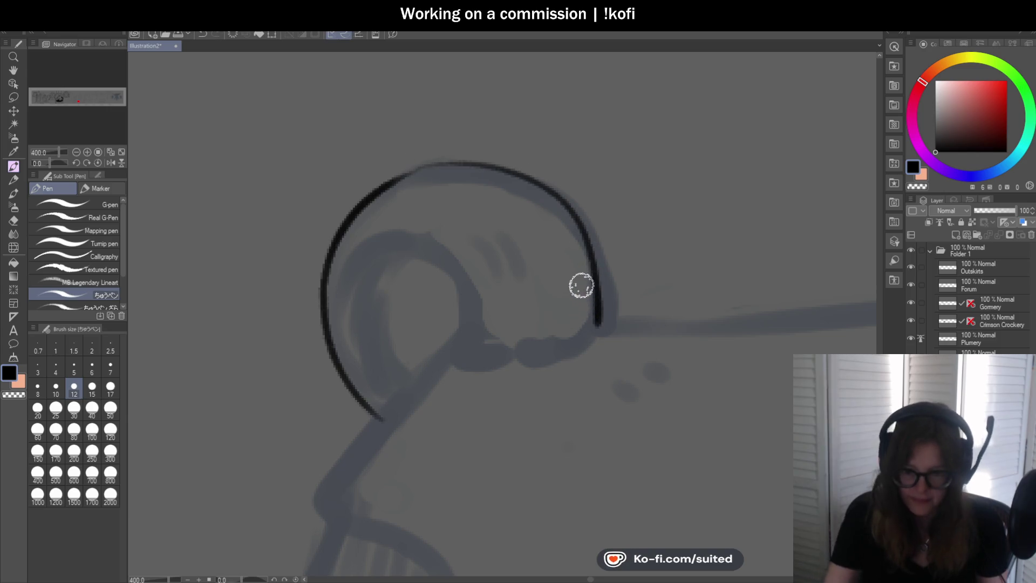
scroll(613, 235, "down", 5)
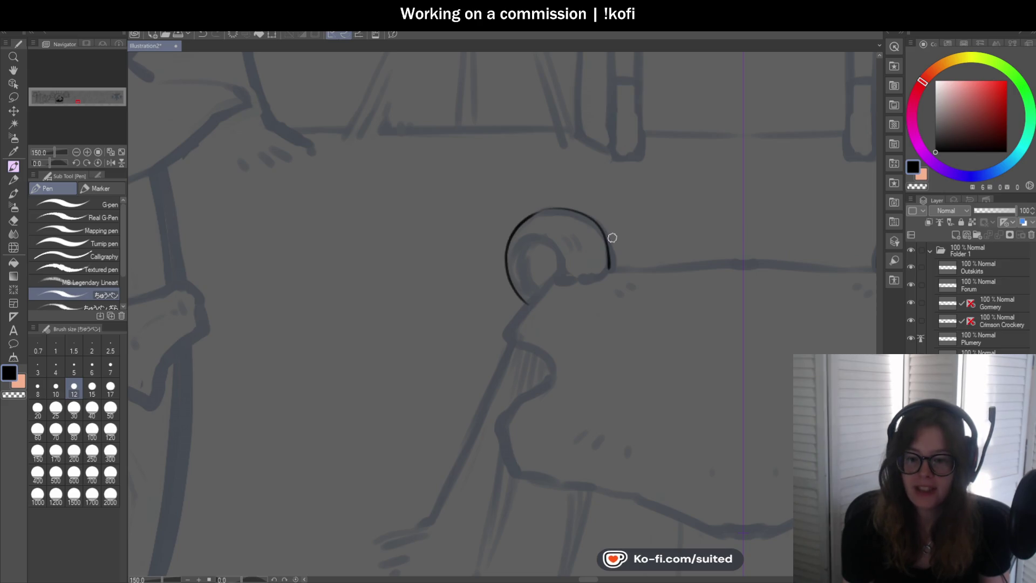
scroll(665, 273, "down", 5)
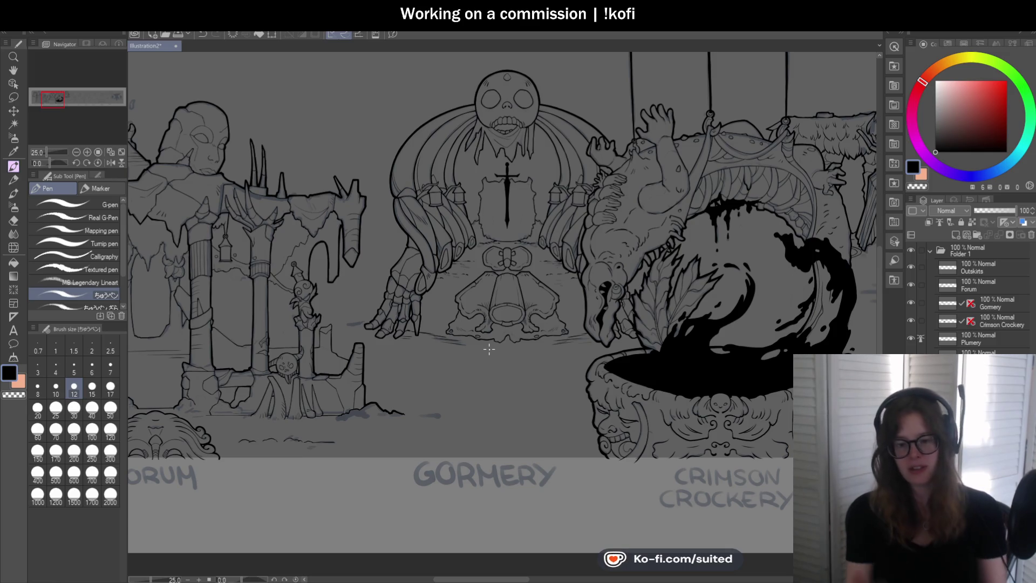
scroll(700, 251, "down", 5)
scroll(472, 178, "up", 6)
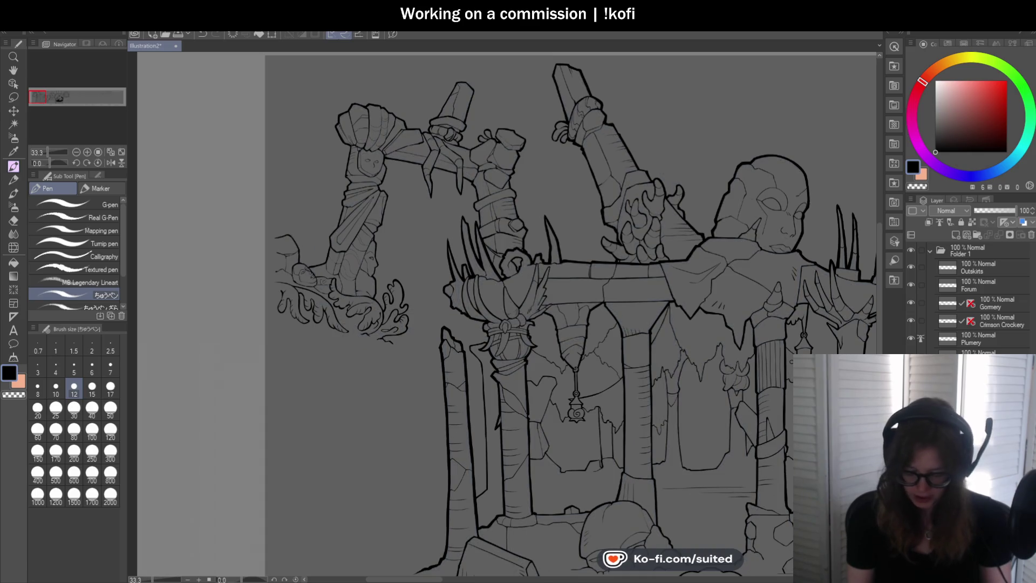
scroll(518, 242, "up", 1)
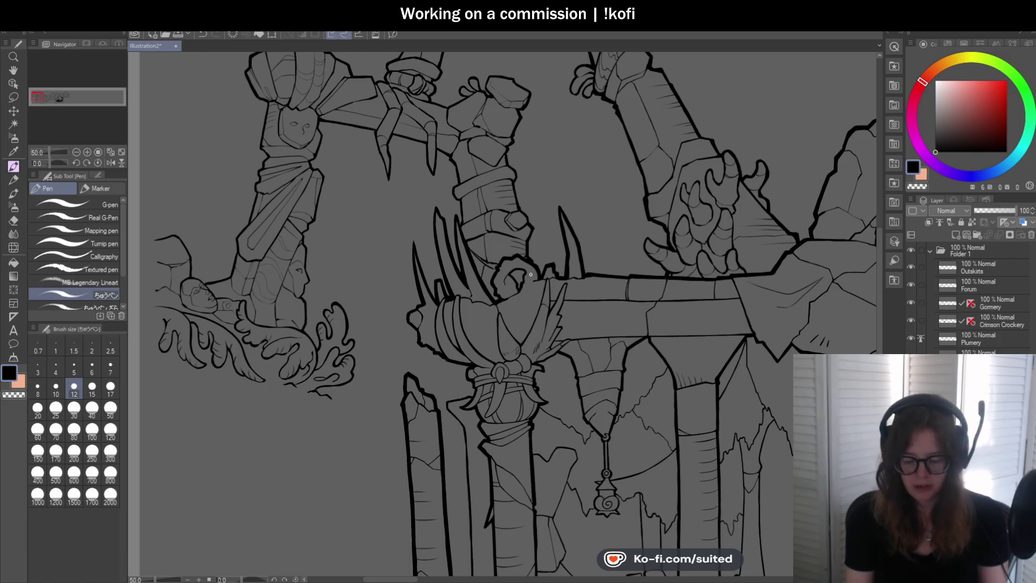
scroll(324, 273, "down", 4)
scroll(795, 326, "up", 4)
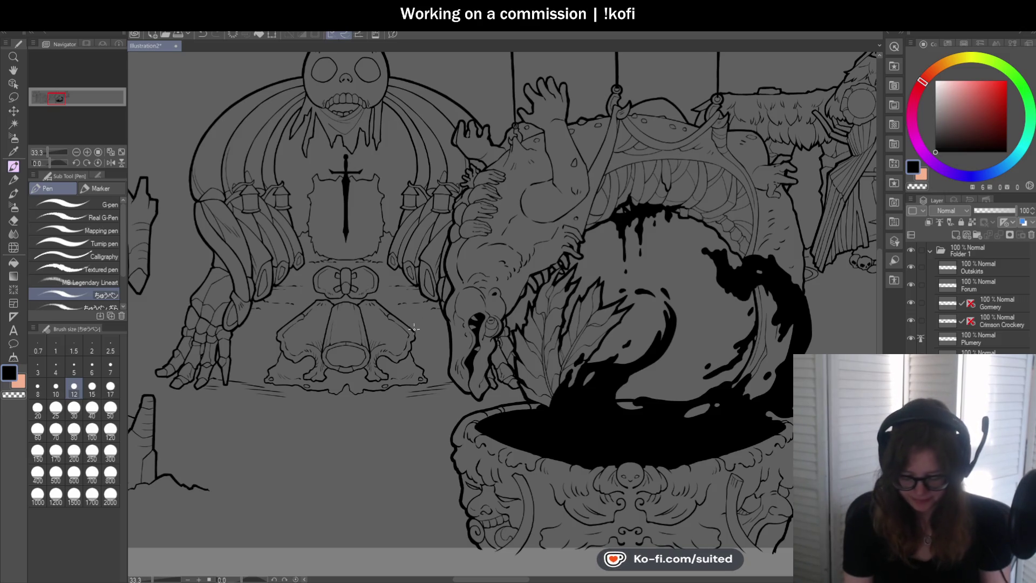
scroll(414, 328, "down", 4)
scroll(739, 320, "up", 3)
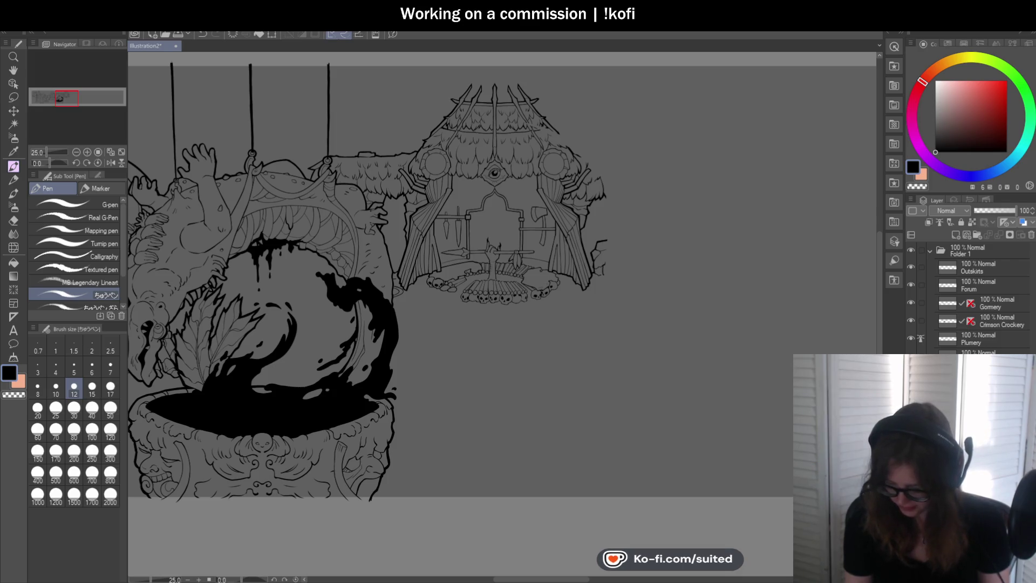
scroll(443, 243, "down", 3)
scroll(557, 277, "up", 6)
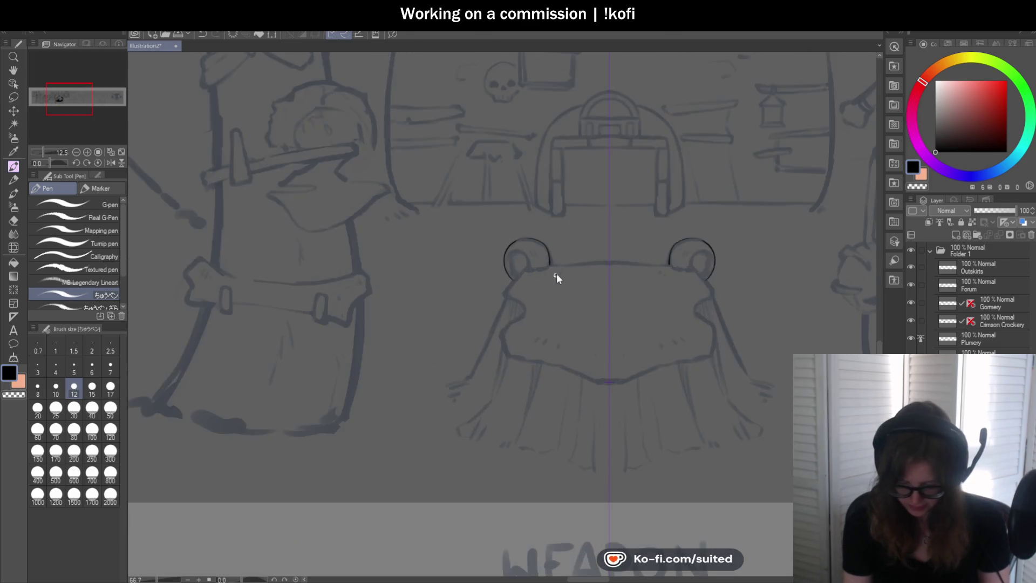
Ink the inner curl and small inner arc of the left table knob
scroll(556, 273, "up", 4)
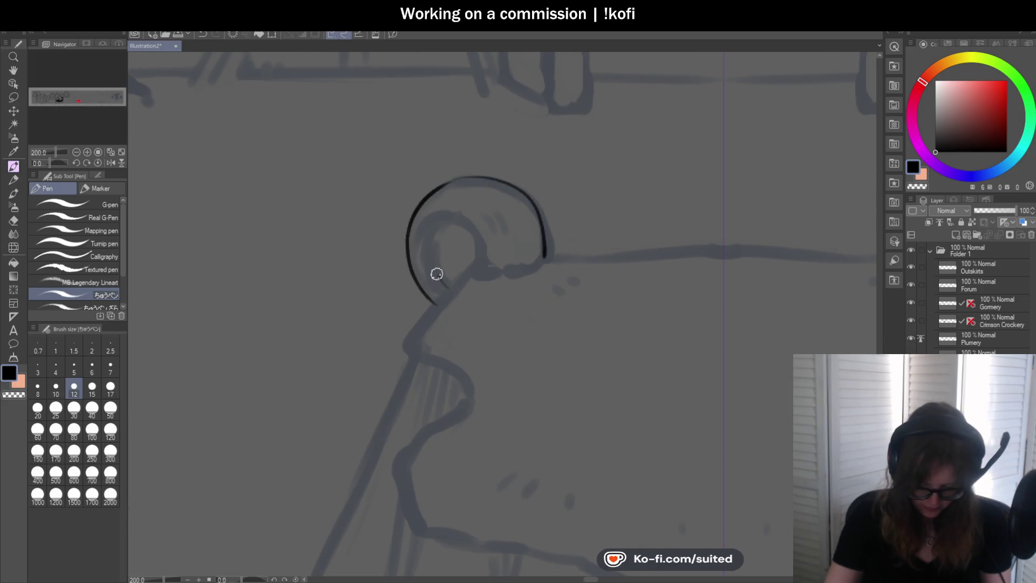
scroll(416, 252, "up", 2)
mouse_move(410, 268)
left_mouse_down()
mouse_move(412, 234)
mouse_move(511, 207)
mouse_move(542, 292)
left_mouse_up()
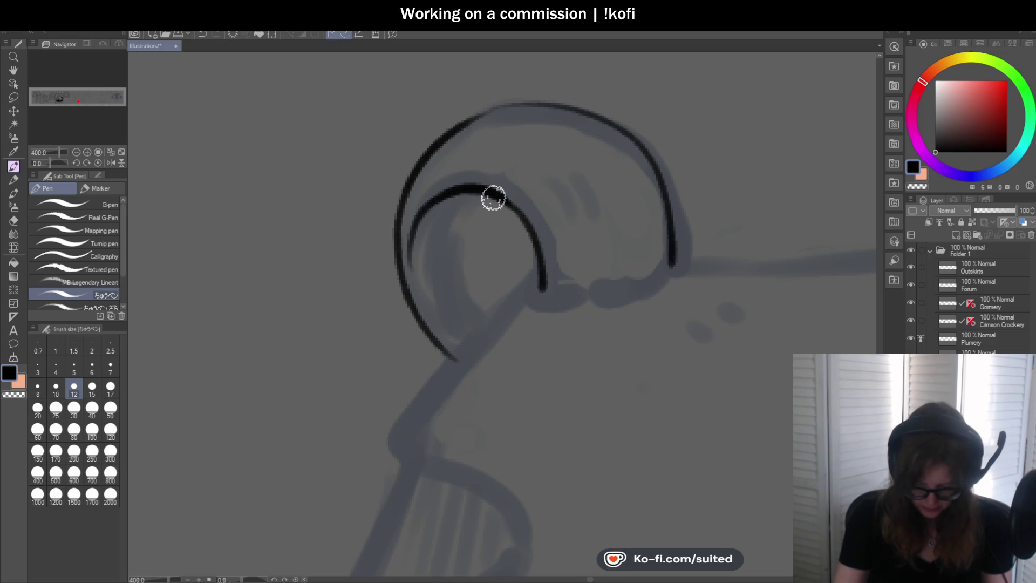
mouse_move(493, 198)
left_mouse_down()
mouse_move(462, 281)
mouse_move(483, 311)
mouse_move(580, 296)
mouse_move(654, 263)
left_mouse_up()
scroll(556, 251, "down", 3)
scroll(589, 275, "up", 3)
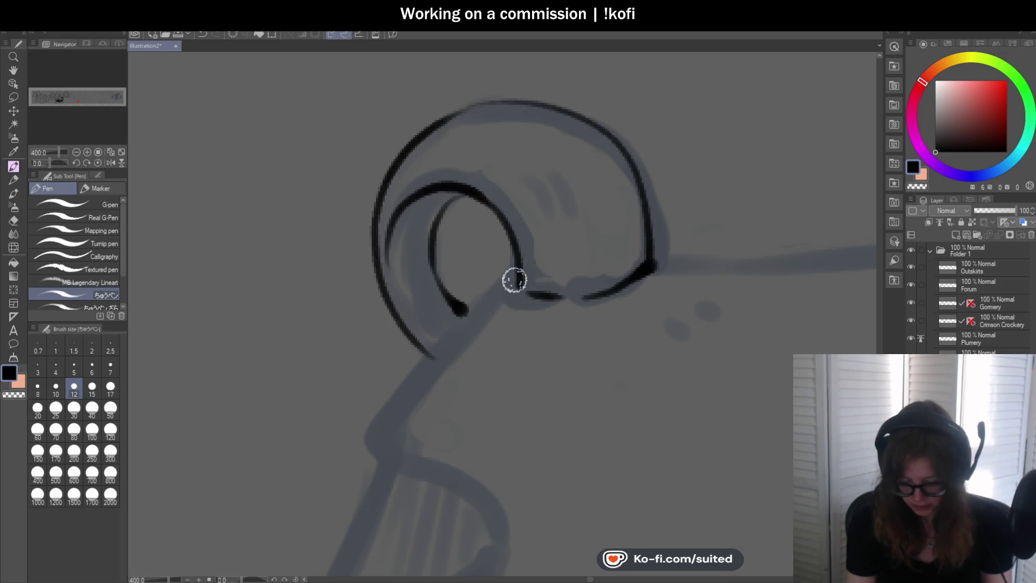
Ink the diagonal edge down-left from the knob and the table top running right
mouse_move(514, 279)
left_mouse_down()
mouse_move(414, 381)
mouse_move(378, 436)
left_mouse_up()
scroll(550, 268, "down", 3)
scroll(606, 280, "up", 3)
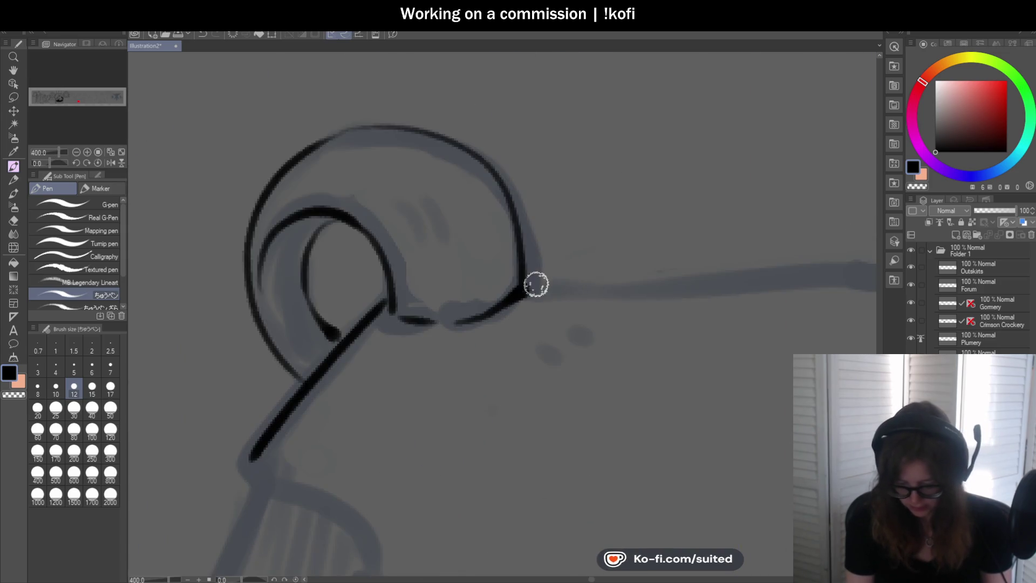
left_click_drag(536, 284, 798, 272)
scroll(492, 299, "down", 3)
scroll(734, 279, "up", 3)
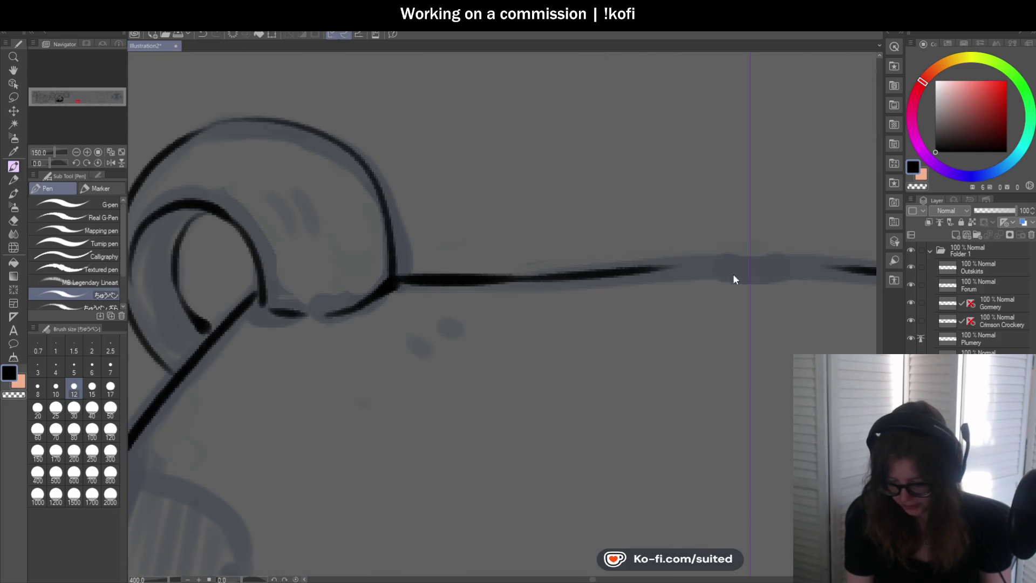
left_click_drag(646, 271, 807, 259)
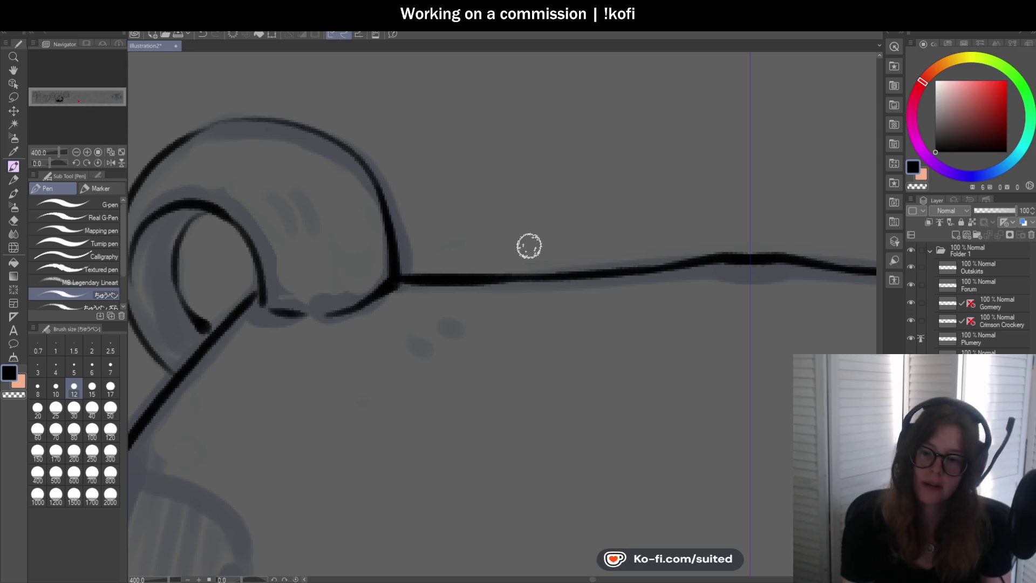
scroll(528, 246, "down", 4)
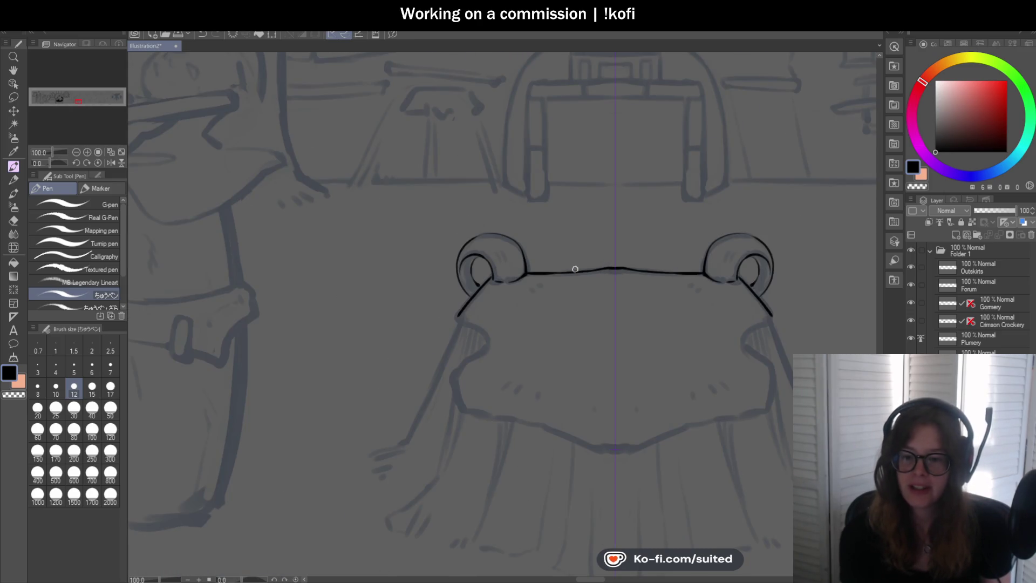
scroll(674, 232, "down", 6)
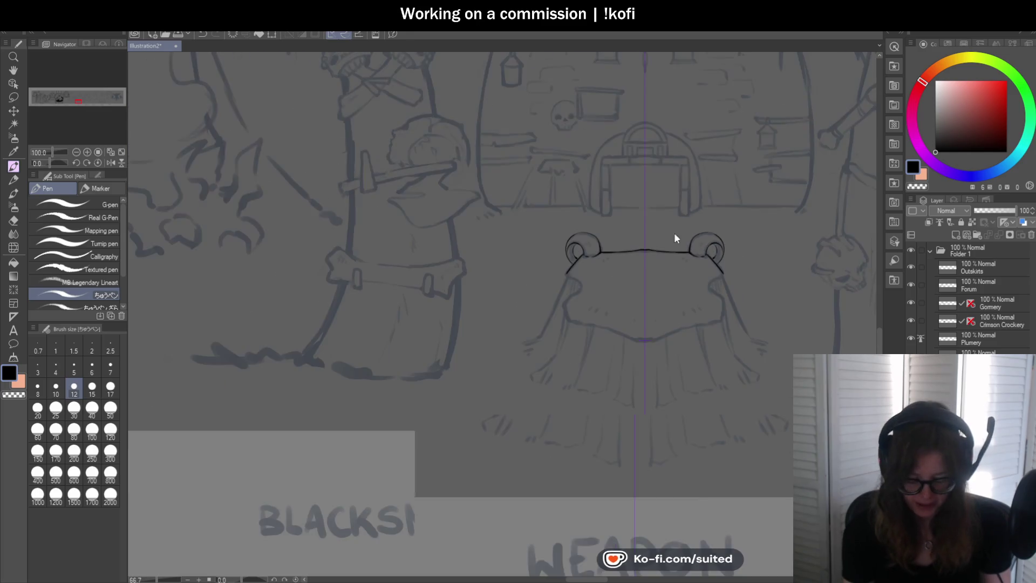
scroll(355, 195, "up", 3)
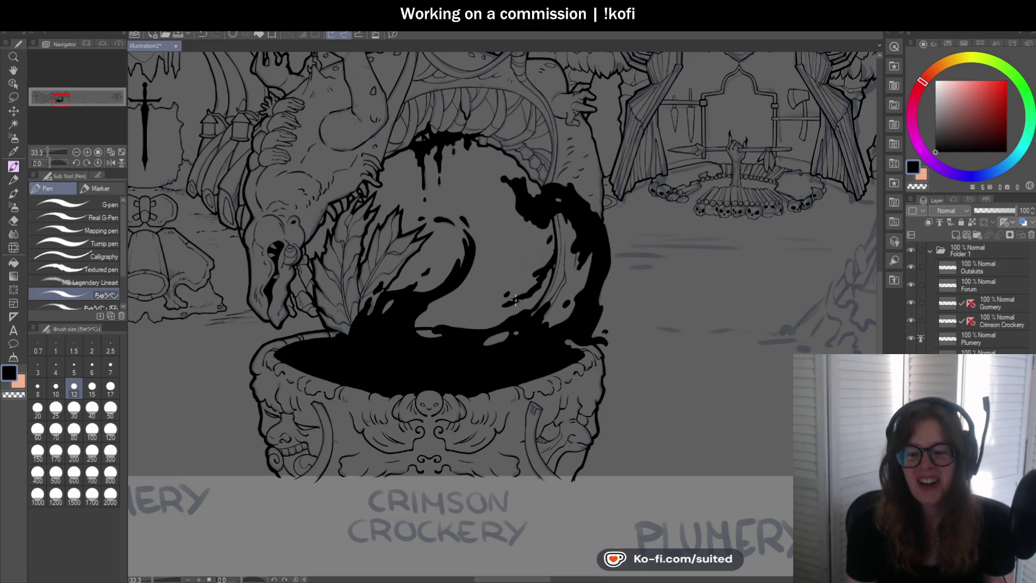
Extend the table's left side downward and ink the mirrored bottom edge
scroll(364, 270, "down", 8)
scroll(448, 312, "up", 10)
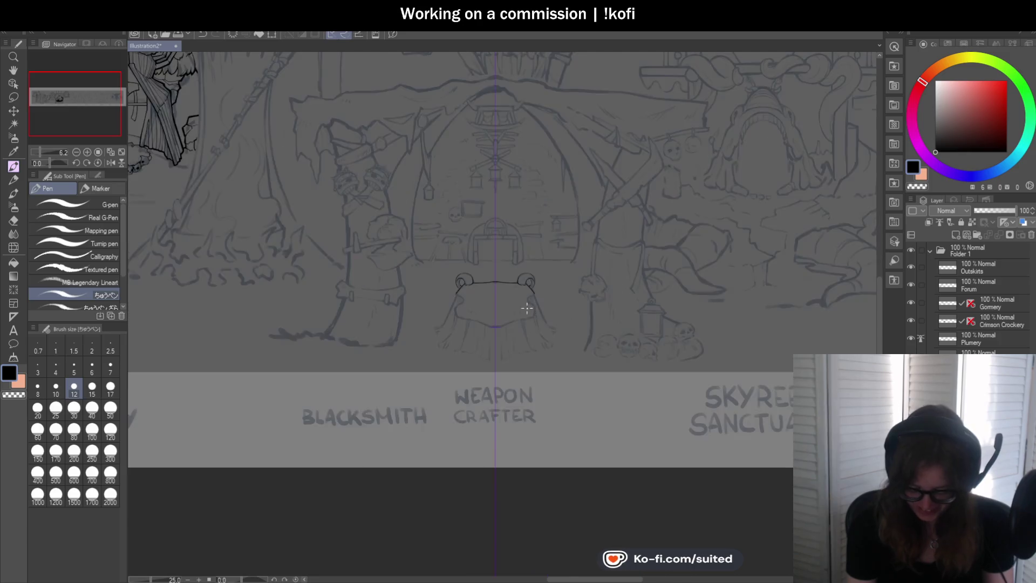
scroll(448, 317, "up", 4)
mouse_move(354, 224)
left_mouse_down()
mouse_move(355, 249)
mouse_move(402, 267)
mouse_move(347, 343)
left_mouse_up()
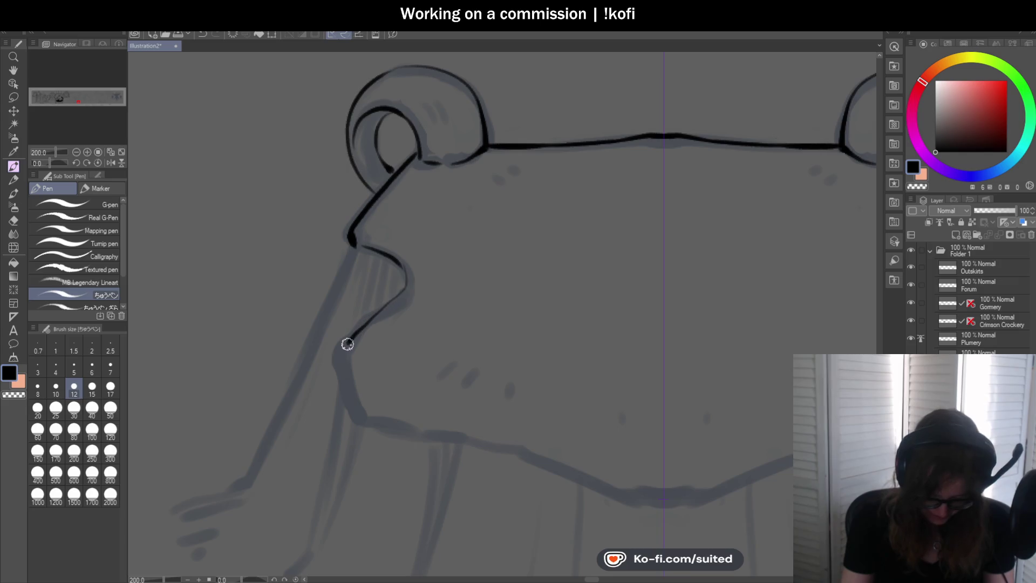
scroll(547, 312, "down", 3)
scroll(547, 311, "up", 3)
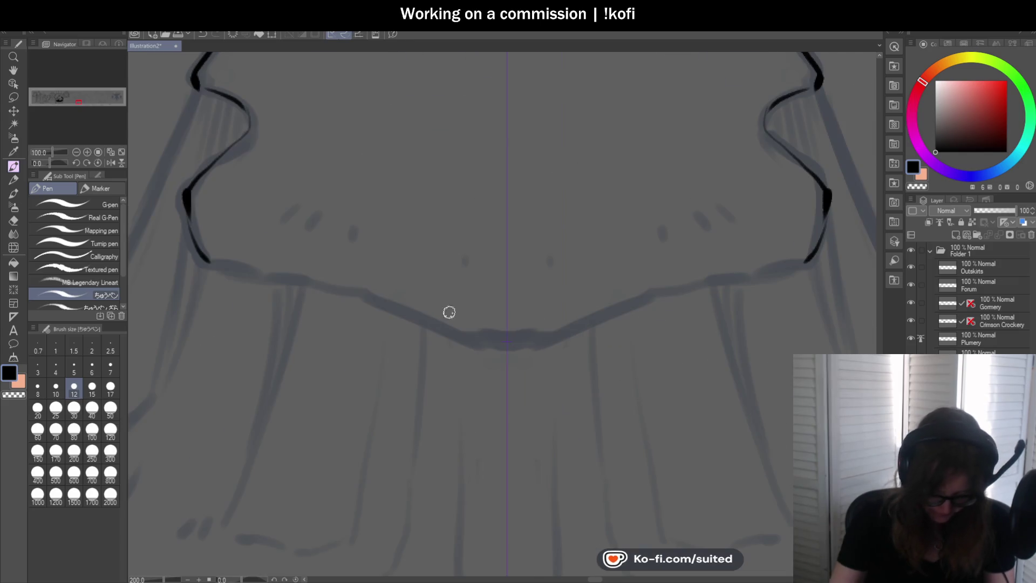
mouse_move(208, 262)
left_mouse_down()
mouse_move(369, 294)
mouse_move(507, 344)
left_mouse_up()
scroll(668, 270, "down", 2)
scroll(426, 203, "up", 1)
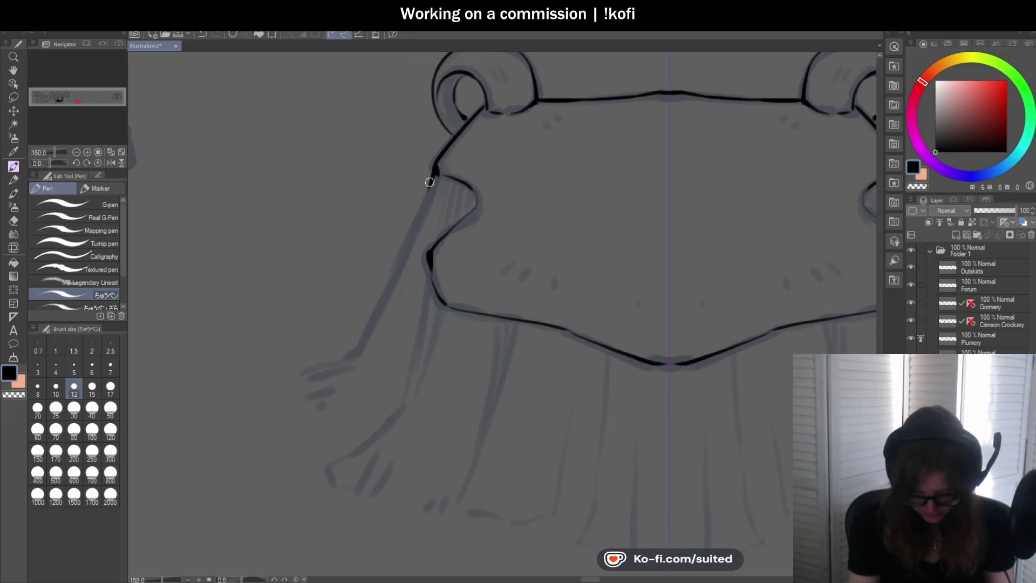
Ink the left arm and redraw the side line from the shoulder along the arm
mouse_move(420, 207)
left_mouse_down()
mouse_move(347, 351)
mouse_move(296, 374)
mouse_move(341, 373)
mouse_move(337, 386)
left_mouse_up()
scroll(397, 249, "down", 2)
scroll(386, 281, "up", 2)
left_click_drag(436, 230, 429, 307)
key("ctrl+z")
mouse_move(436, 227)
left_mouse_down()
mouse_move(411, 374)
mouse_move(309, 444)
left_mouse_up()
scroll(356, 367, "down", 2)
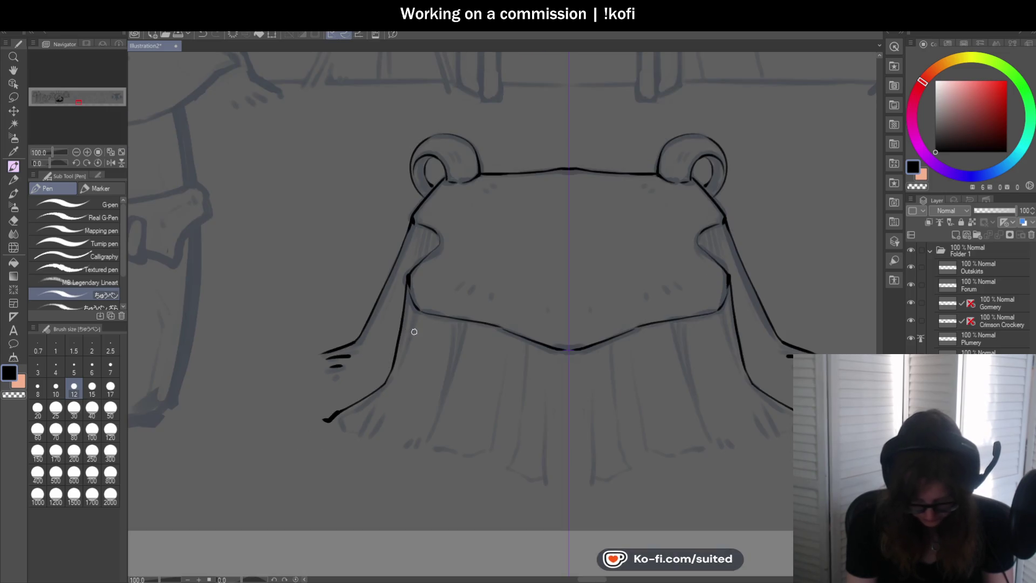
scroll(416, 242, "up", 2)
scroll(408, 210, "up", 1)
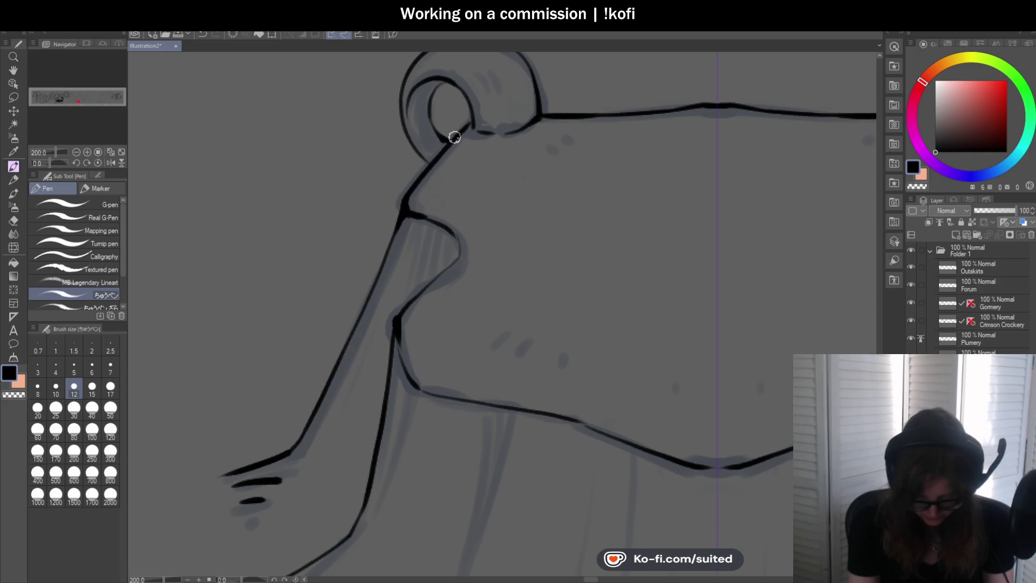
Draw the mirrored skirt fold lines down to the hem, undoing unwanted strokes
scroll(458, 135, "down", 2)
scroll(428, 162, "down", 2)
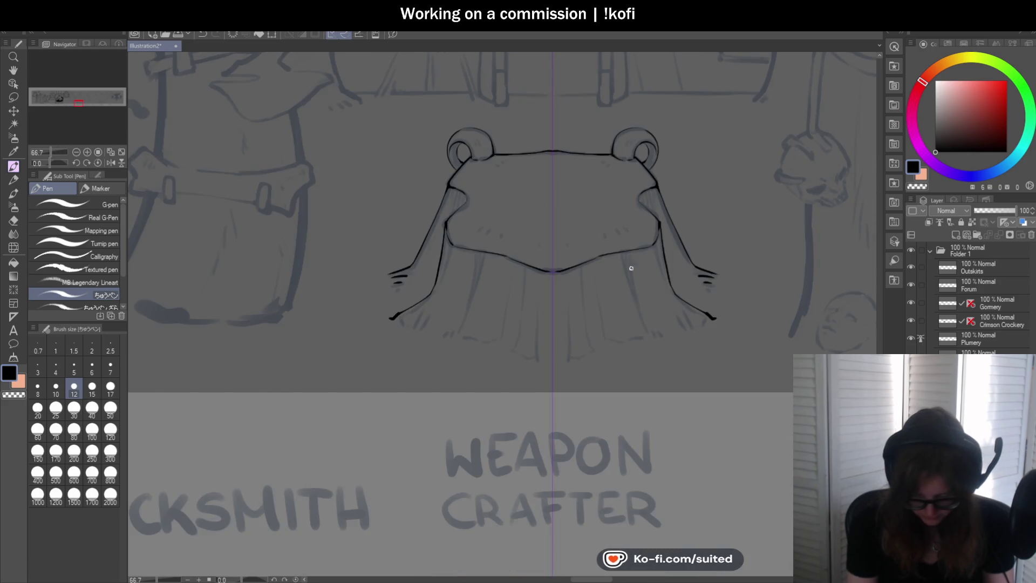
scroll(629, 268, "up", 2)
scroll(418, 322, "up", 1)
left_click_drag(431, 140, 386, 334)
left_click_drag(445, 140, 386, 331)
key("ctrl+z")
key("ctrl+z")
key("ctrl+z")
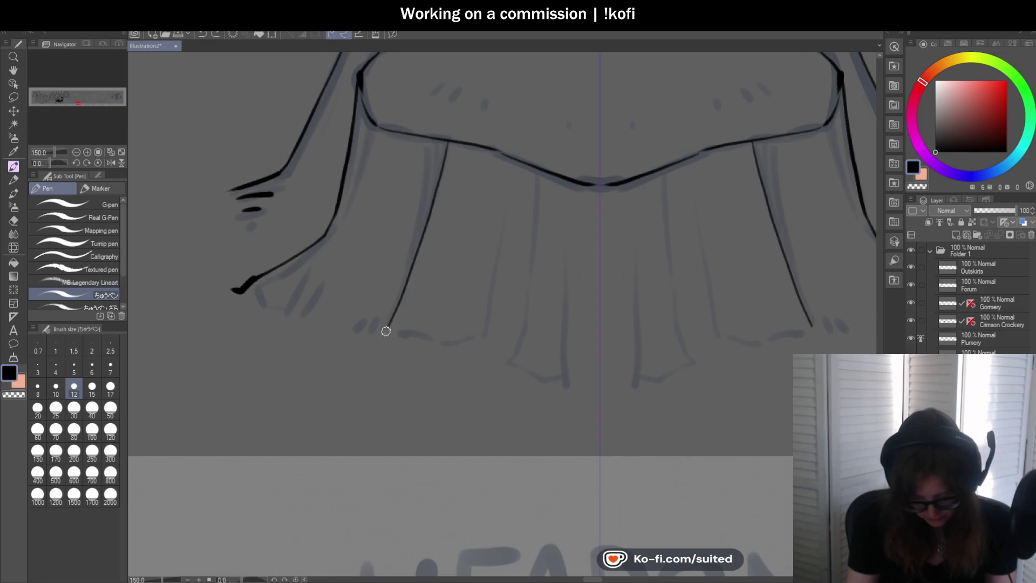
mouse_move(433, 142)
left_mouse_down()
mouse_move(400, 319)
mouse_move(409, 334)
left_mouse_up()
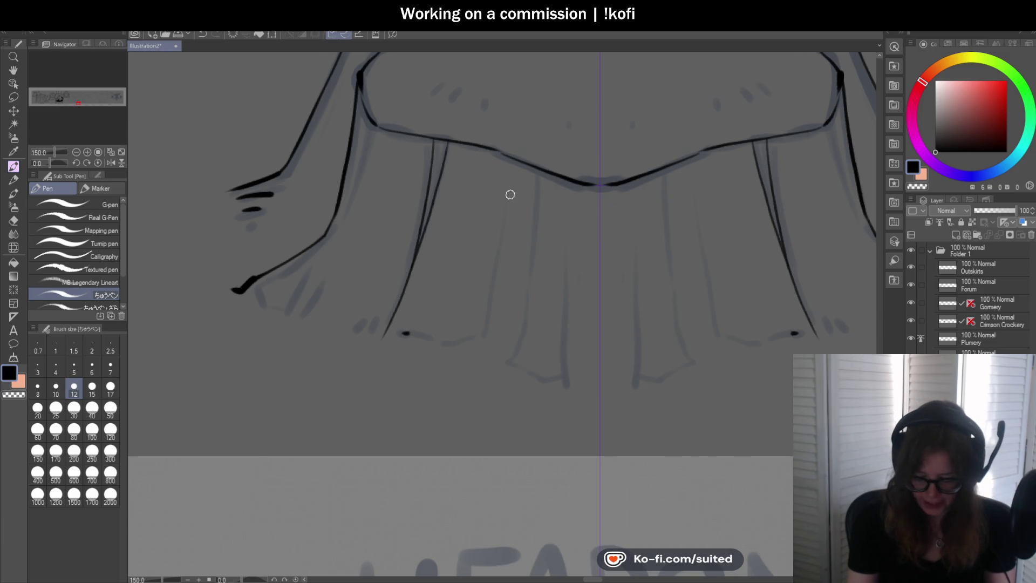
mouse_move(514, 162)
left_mouse_down()
mouse_move(487, 340)
mouse_move(534, 215)
mouse_move(507, 361)
left_mouse_up()
left_click_drag(567, 222, 566, 384)
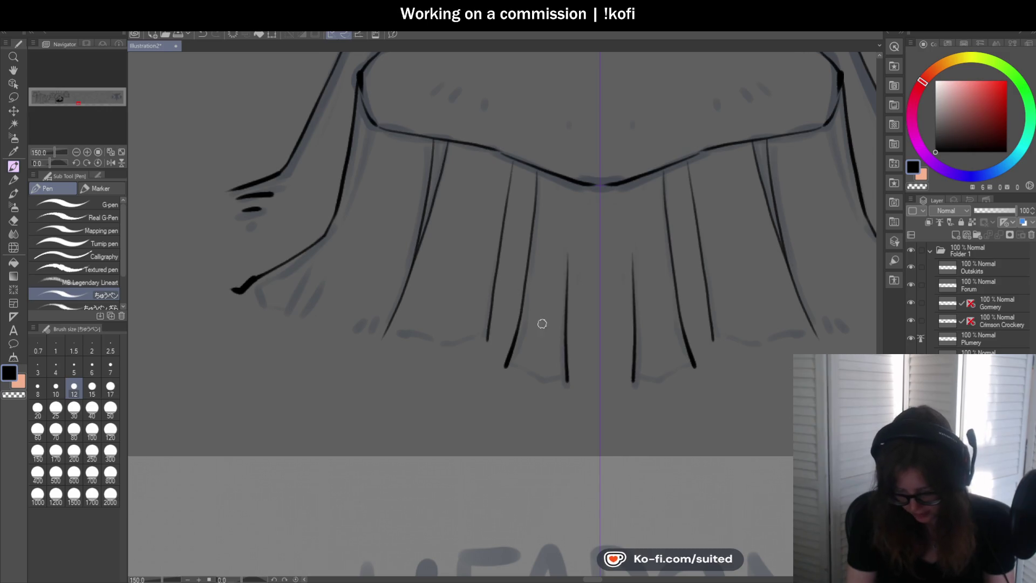
Add another left skirt fold, re-ink the upper fold darker and join it
scroll(542, 324, "down", 3)
scroll(611, 323, "down", 1)
scroll(497, 290, "up", 4)
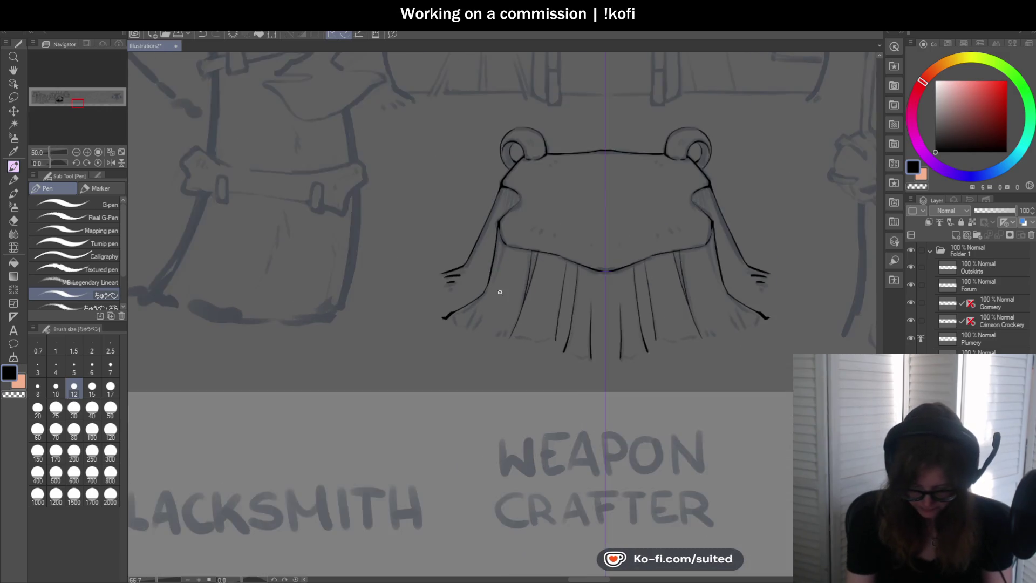
left_click_drag(462, 319, 517, 187)
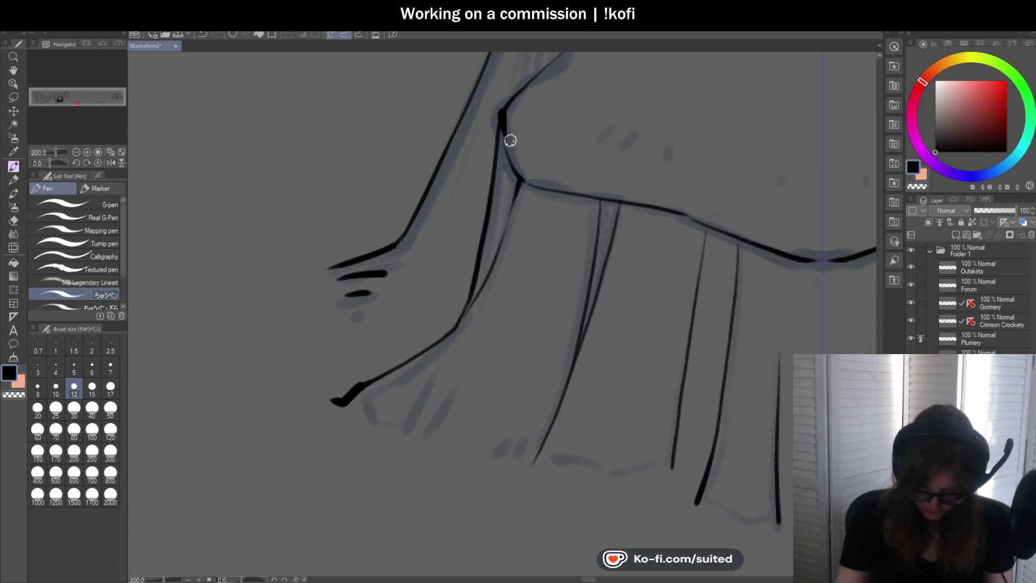
mouse_move(502, 119)
left_mouse_down()
mouse_move(504, 151)
mouse_move(527, 180)
left_mouse_up()
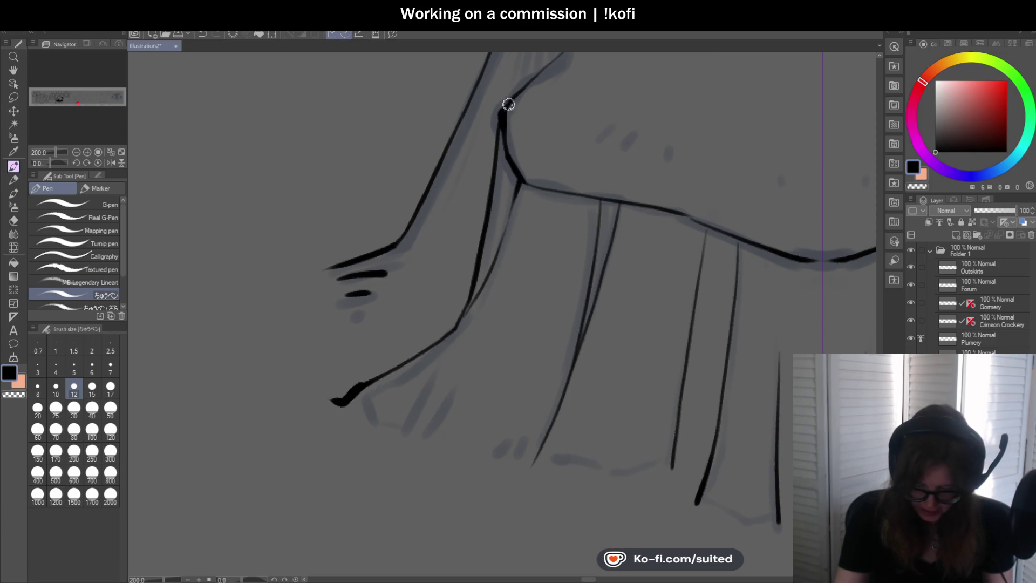
left_click_drag(494, 120, 513, 101)
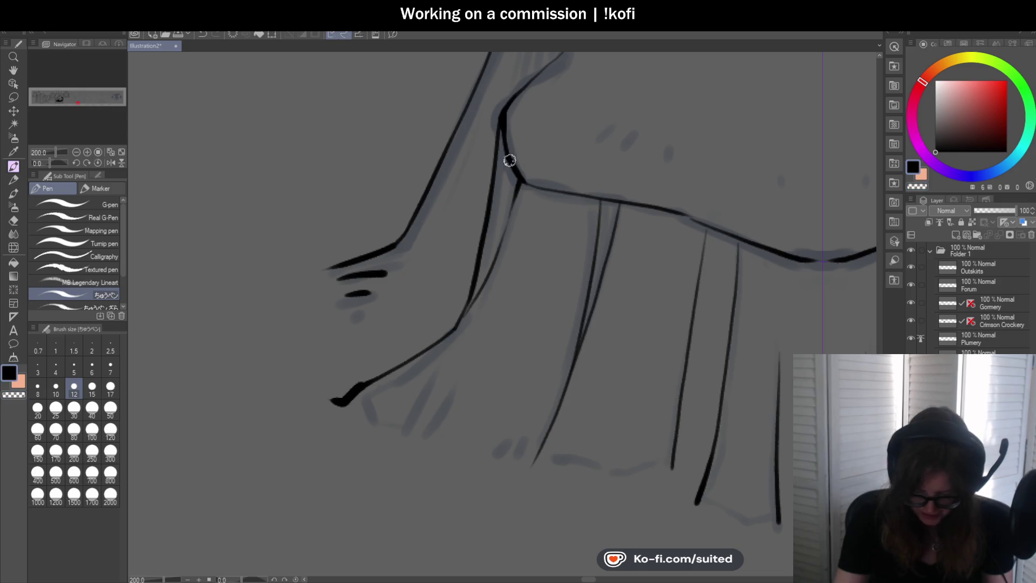
scroll(555, 258, "down", 10)
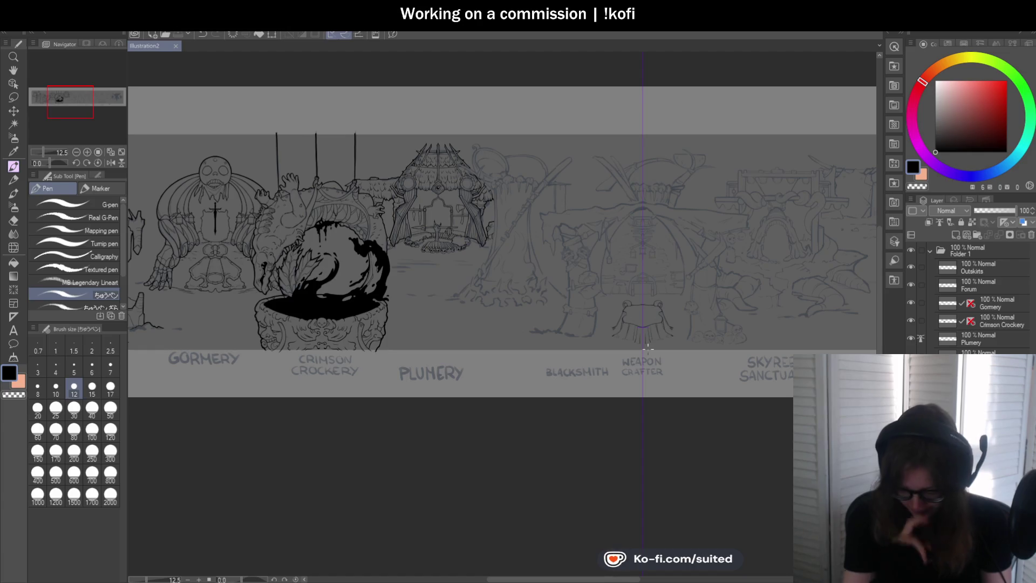
Hide the sketch folder in the Layer panel so only the inked frog table and stalls show
scroll(647, 346, "down", 2)
scroll(415, 159, "up", 4)
scroll(501, 257, "down", 3)
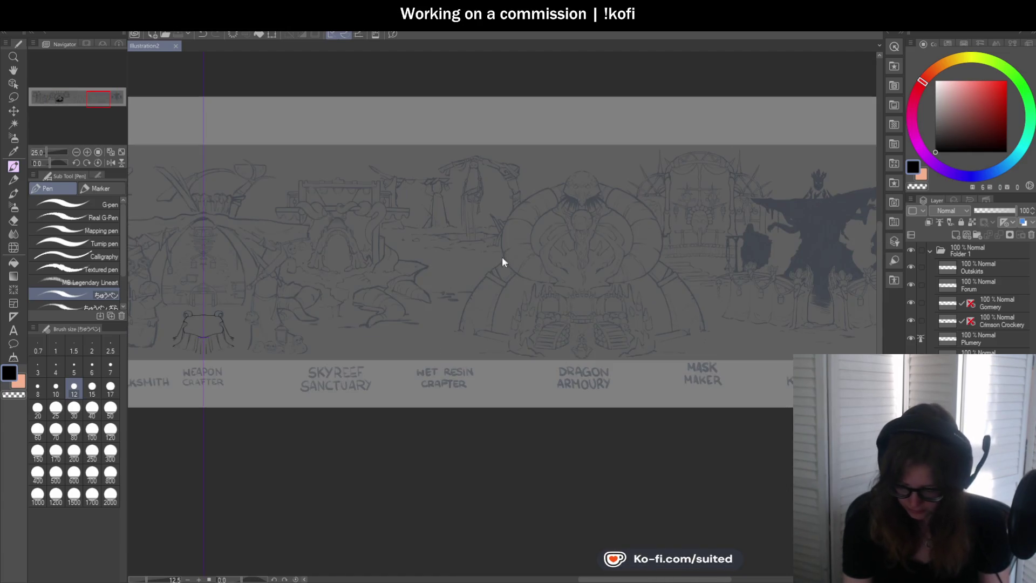
scroll(559, 294, "up", 4)
scroll(686, 293, "up", 2)
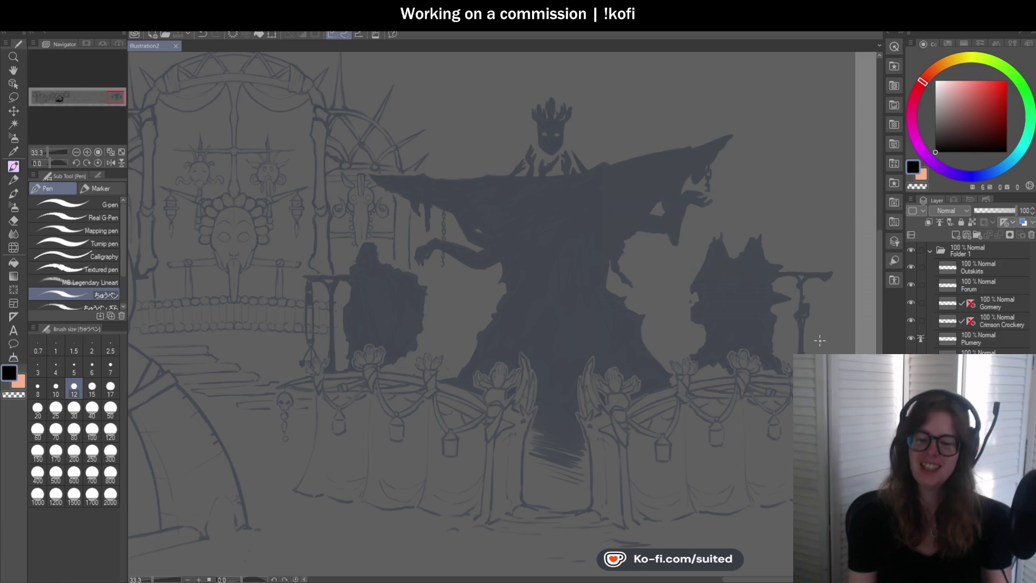
scroll(756, 240, "down", 10)
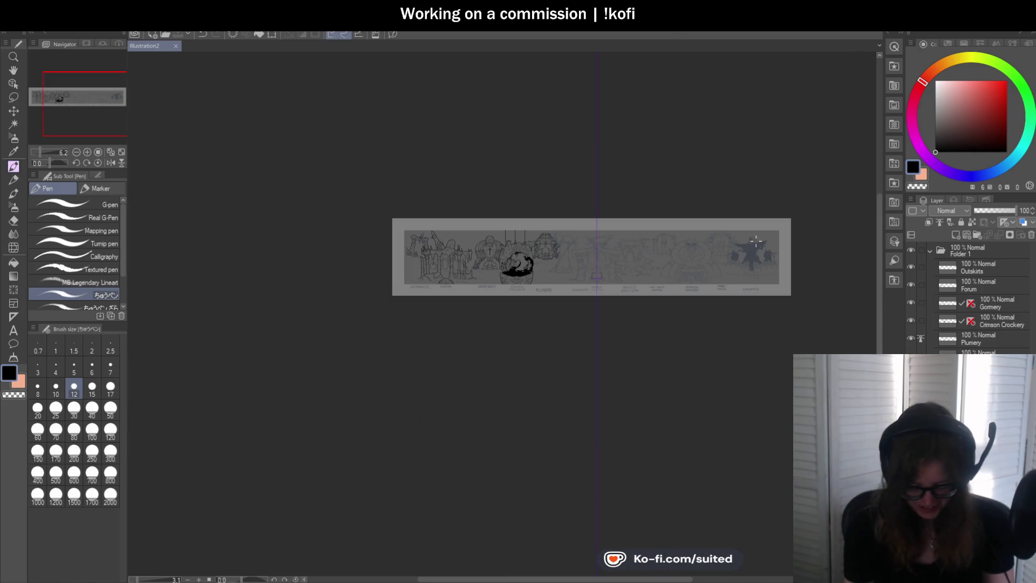
scroll(756, 240, "up", 5)
scroll(551, 278, "up", 3)
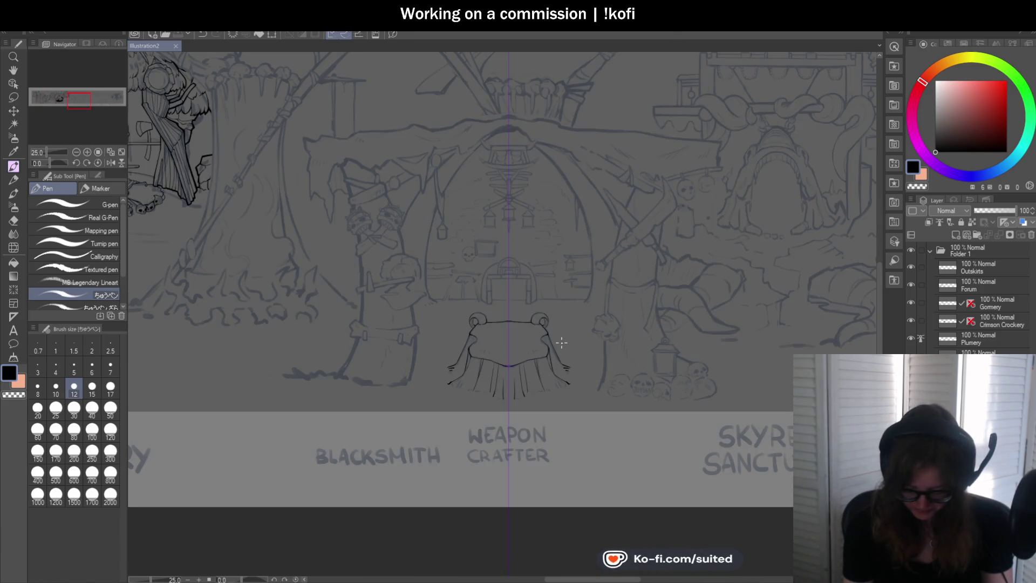
left_click(910, 372)
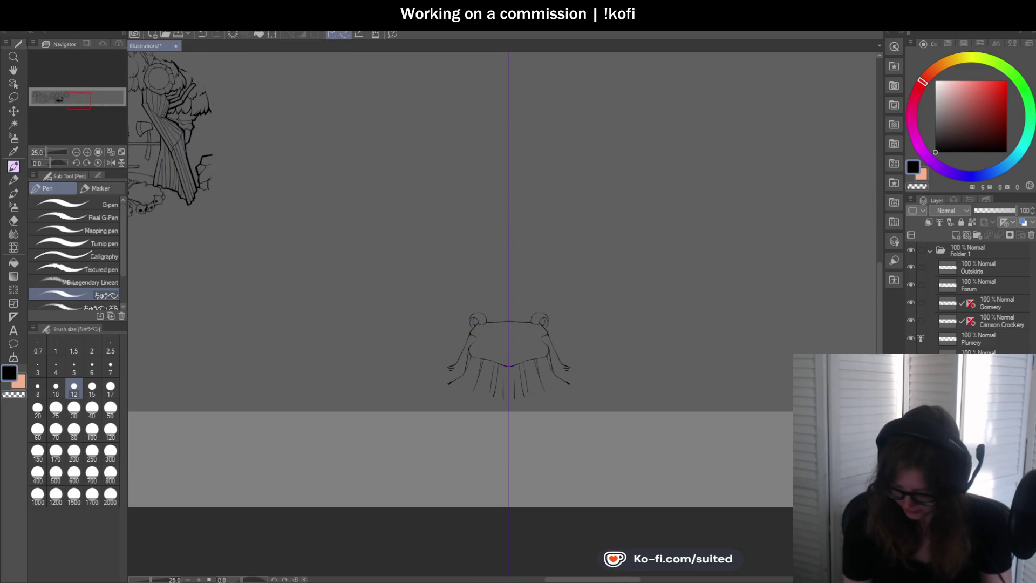
scroll(536, 339, "down", 2)
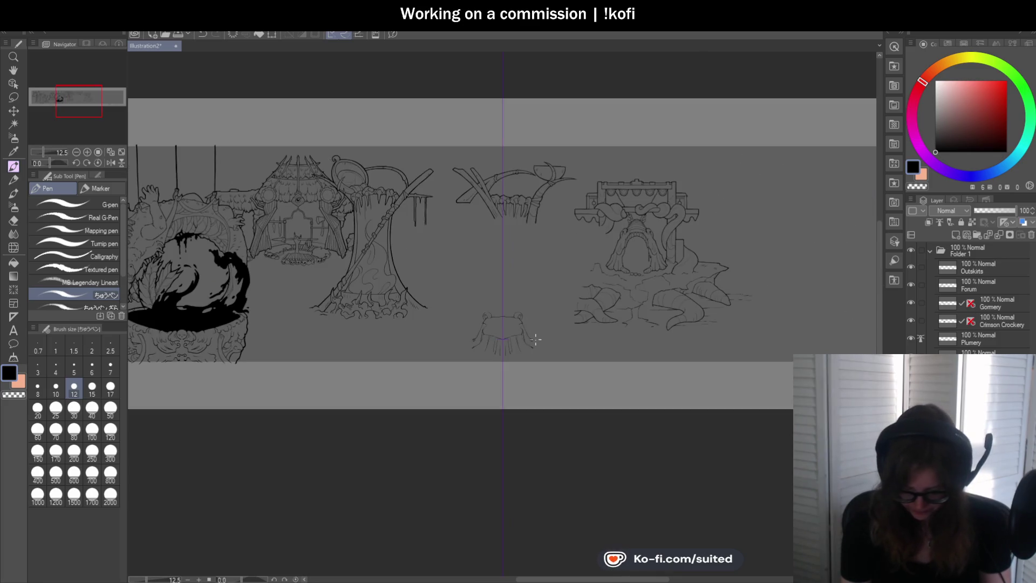
scroll(538, 339, "down", 1)
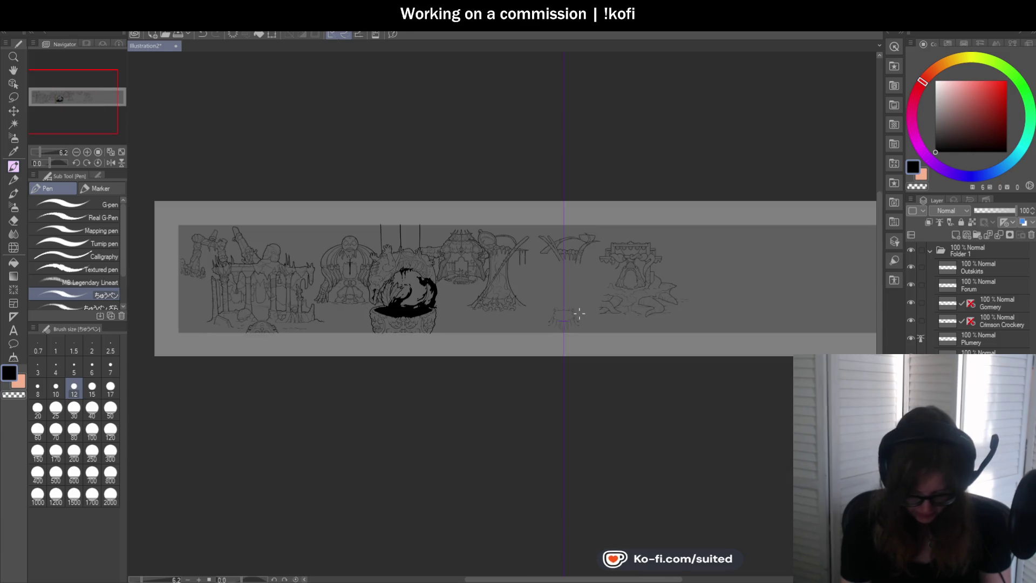
scroll(642, 310, "down", 1)
scroll(642, 311, "up", 1)
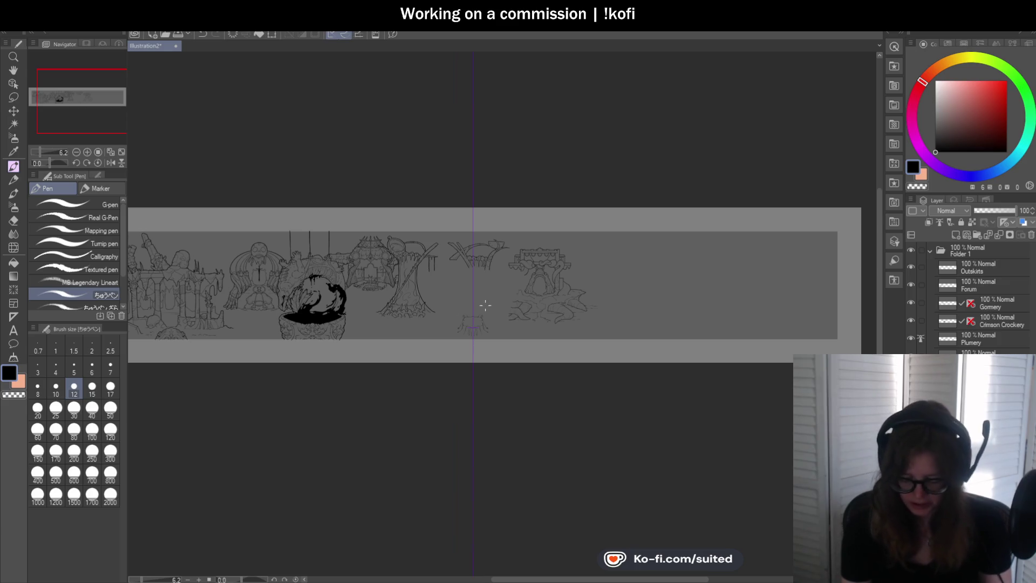
scroll(485, 305, "up", 1)
scroll(463, 352, "up", 1)
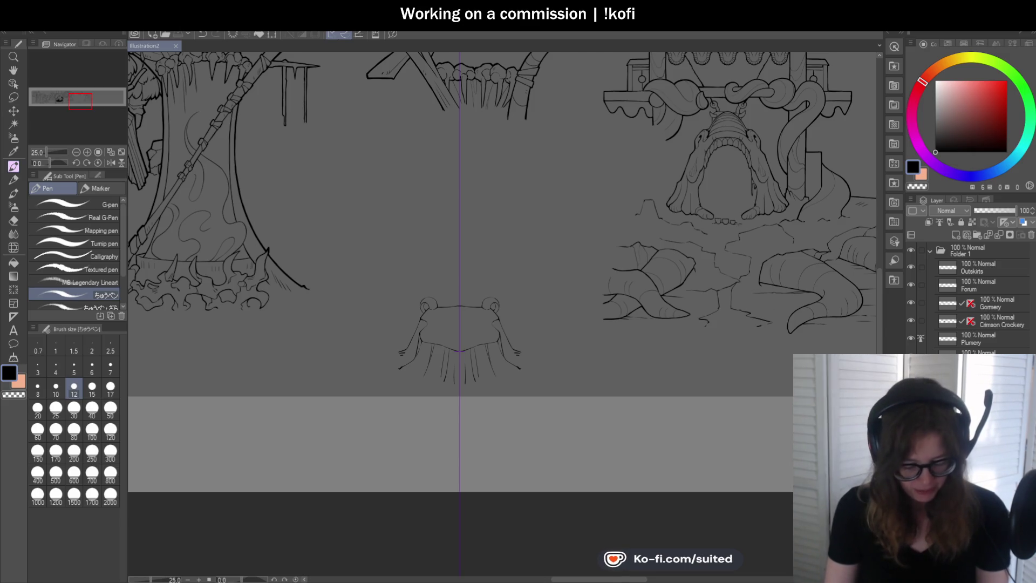
scroll(630, 169, "down", 3)
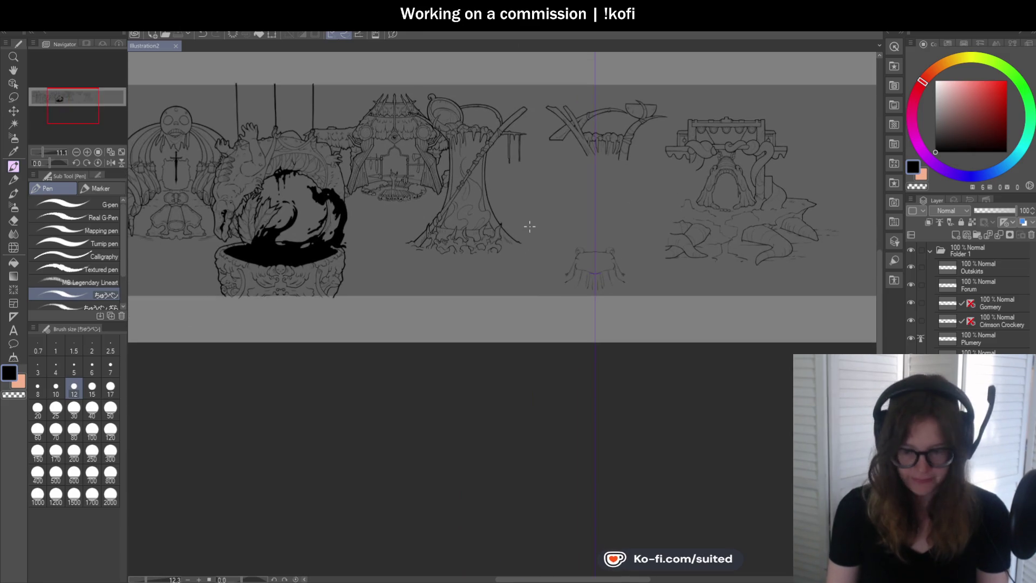